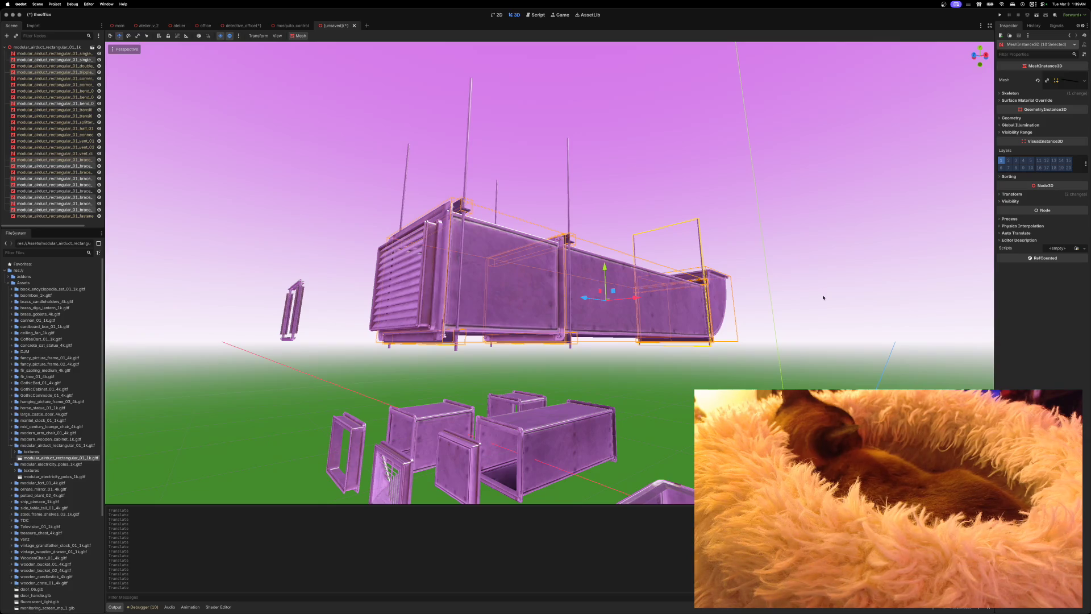
# Scroll the view to inspect the pasted duct pieces under the Ducts root
pyautogui.scroll(-3, 823, 297)
pyautogui.scroll(3, 550, 273)
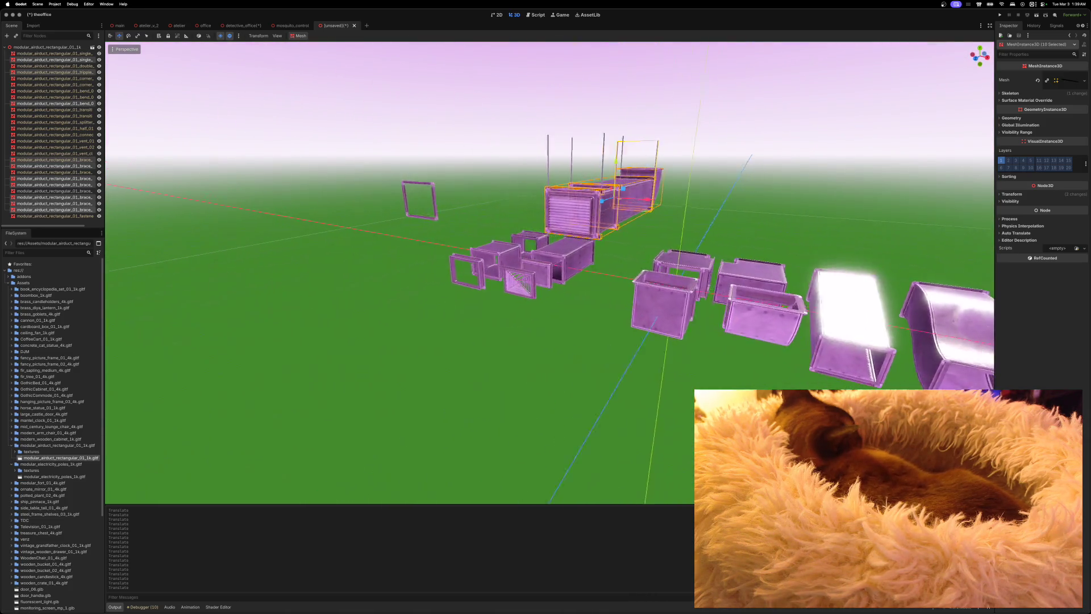
pyautogui.scroll(-3, 550, 273)
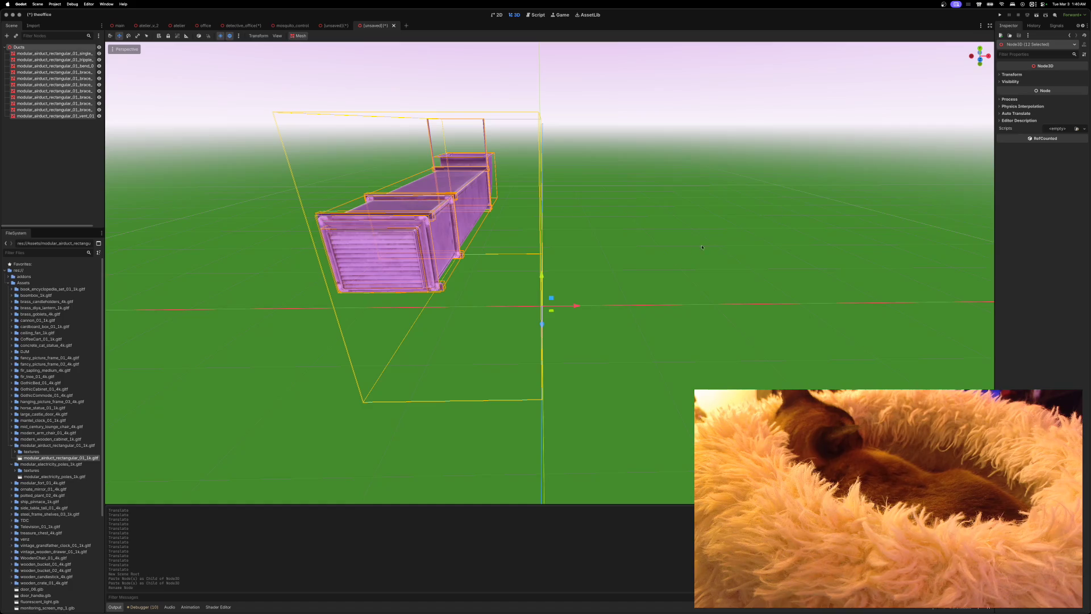
# Reset the middle duct segment's position to 0, 0, 0
pyautogui.scroll(5, 551, 272)
pyautogui.scroll(-3, 550, 273)
pyautogui.scroll(3, 551, 273)
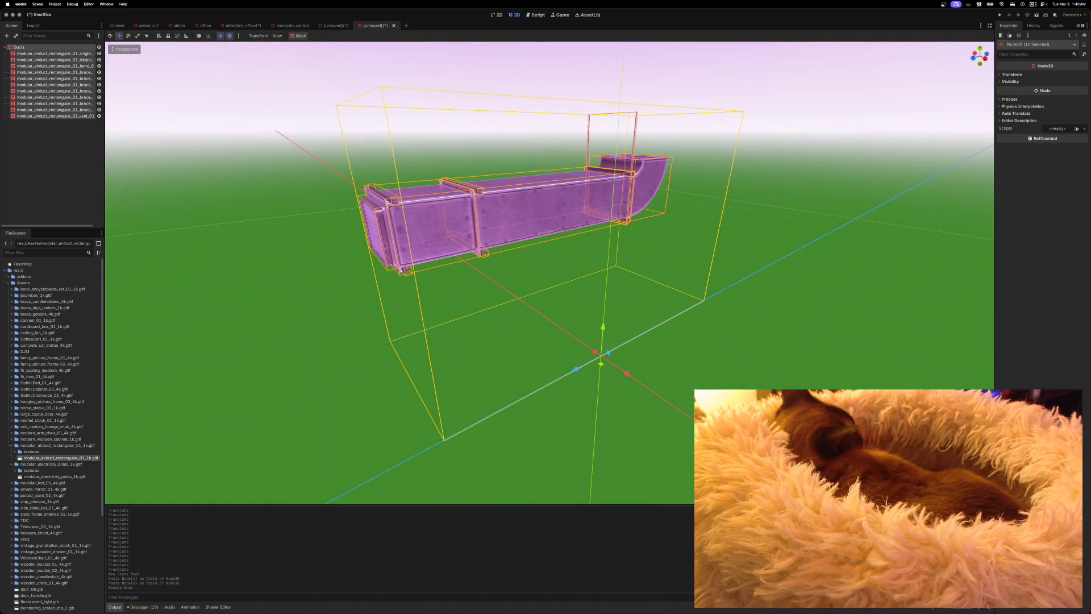
pyautogui.hscroll(-5, 551, 273)
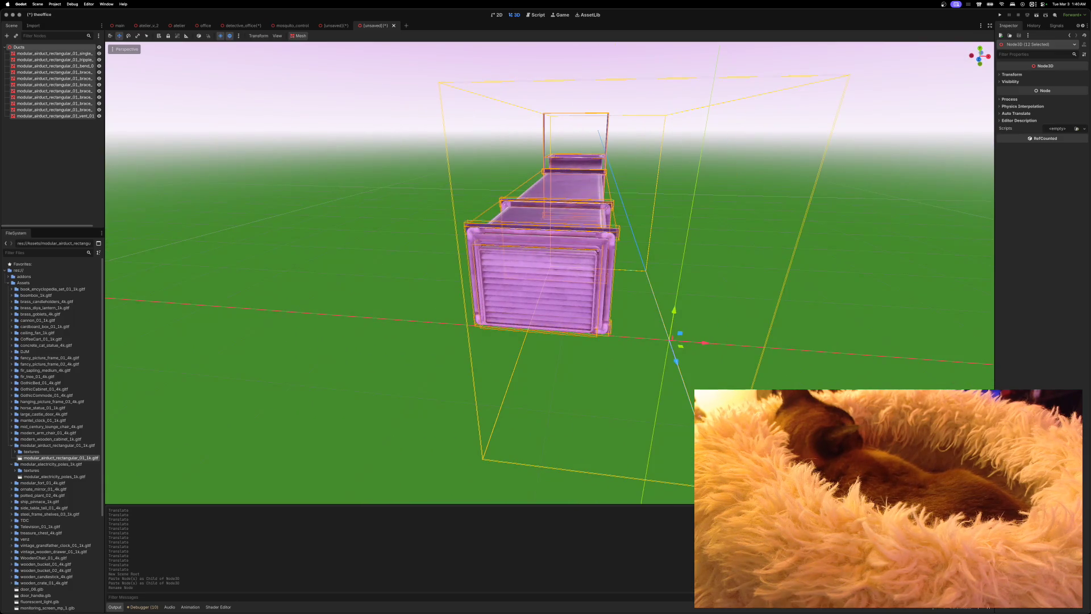
pyautogui.hscroll(-5, 583, 245)
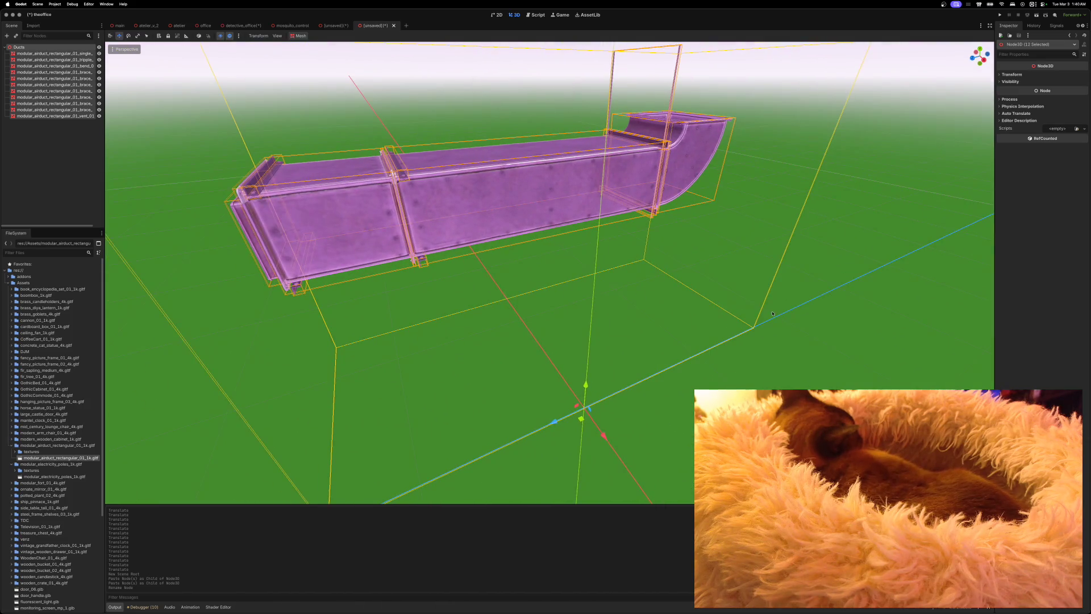
pyautogui.click(772, 313)
pyautogui.click(546, 196)
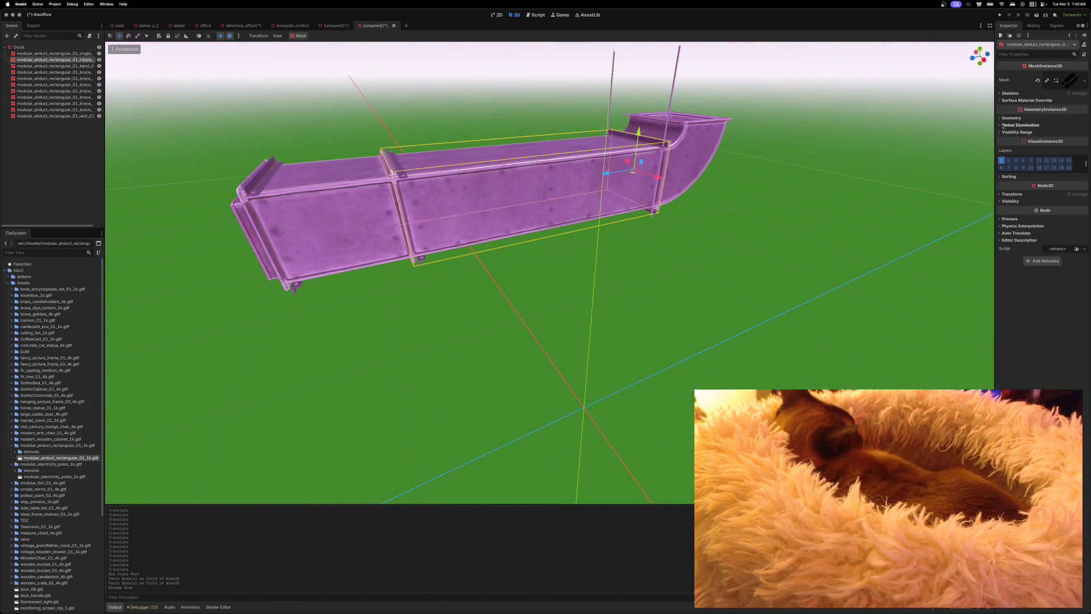
pyautogui.click(999, 196)
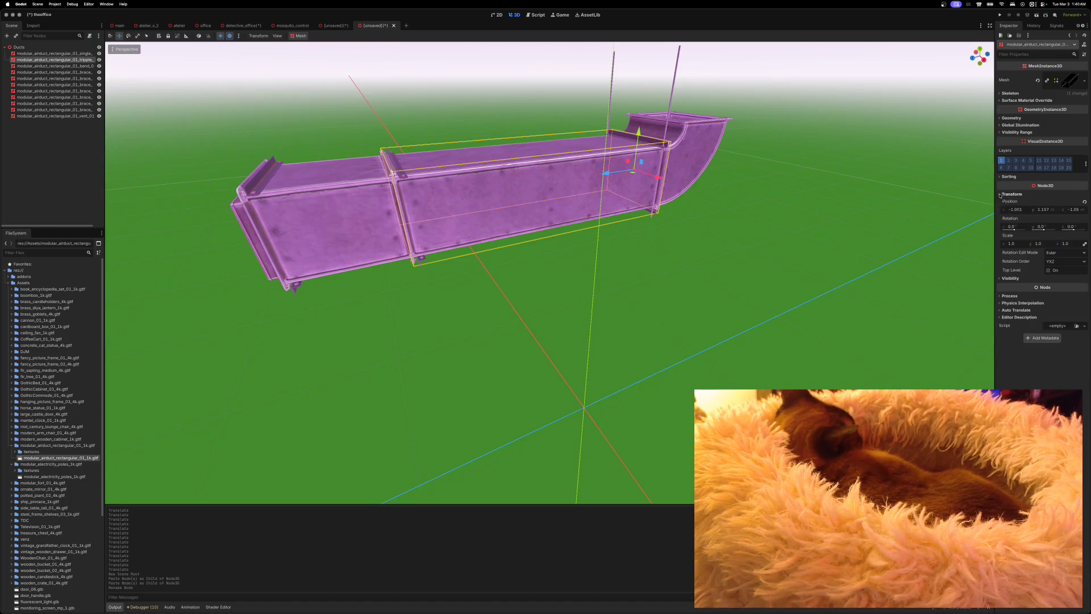
pyautogui.click(1084, 203)
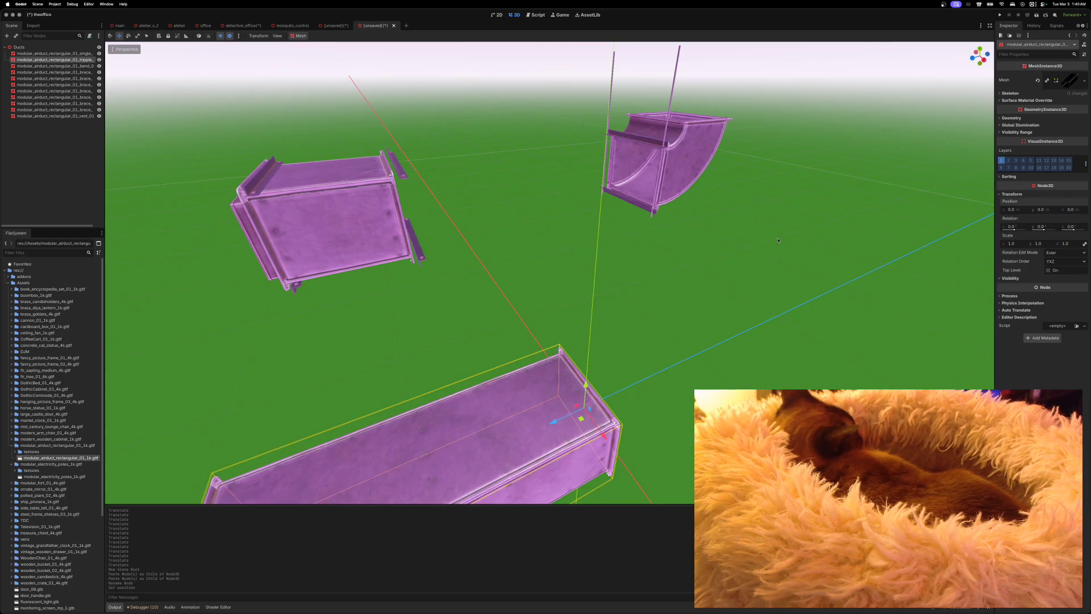
# Reset the bend and the straight rectangular duct positions to 0, 0, 0
pyautogui.click(705, 160)
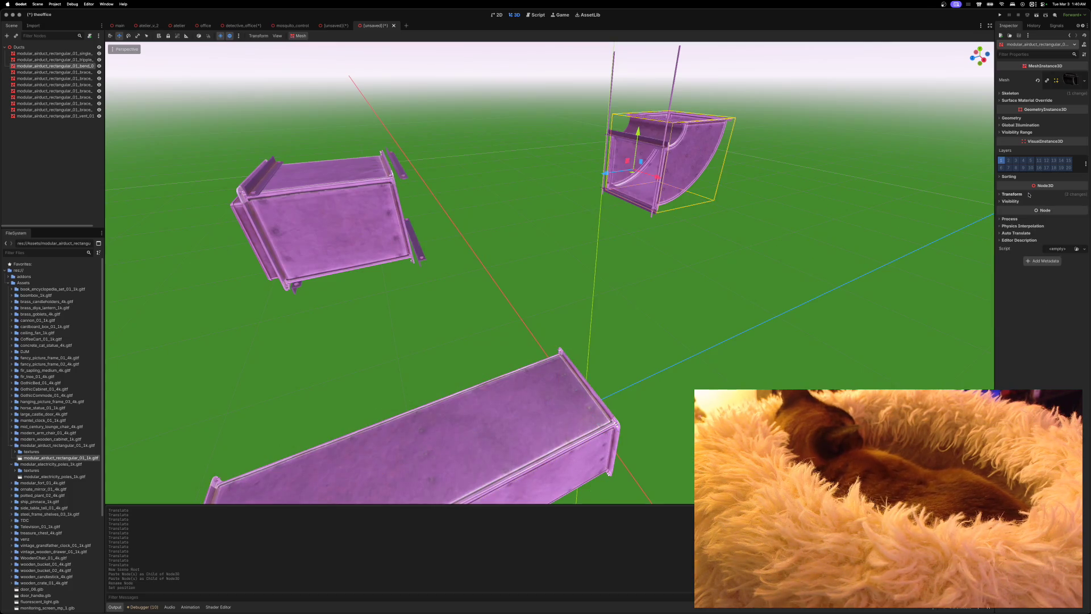
pyautogui.click(1001, 195)
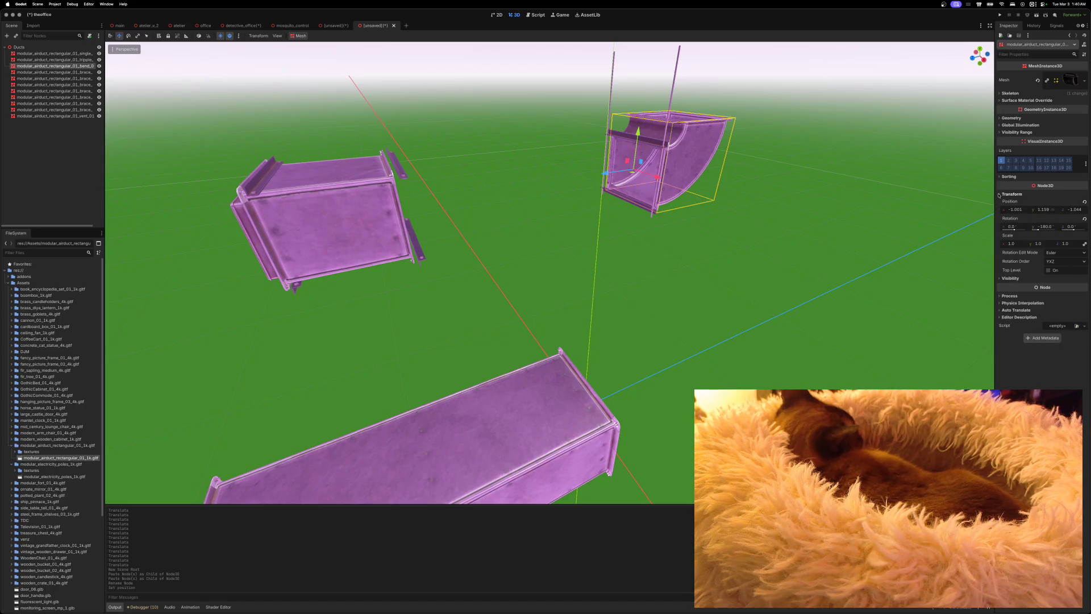
pyautogui.click(1084, 204)
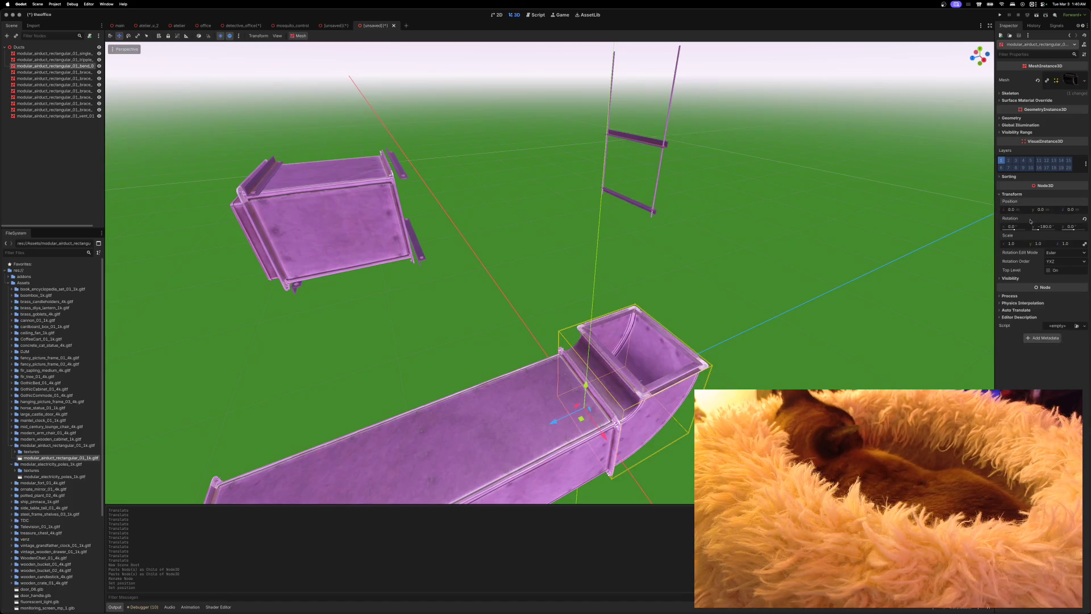
pyautogui.click(414, 220)
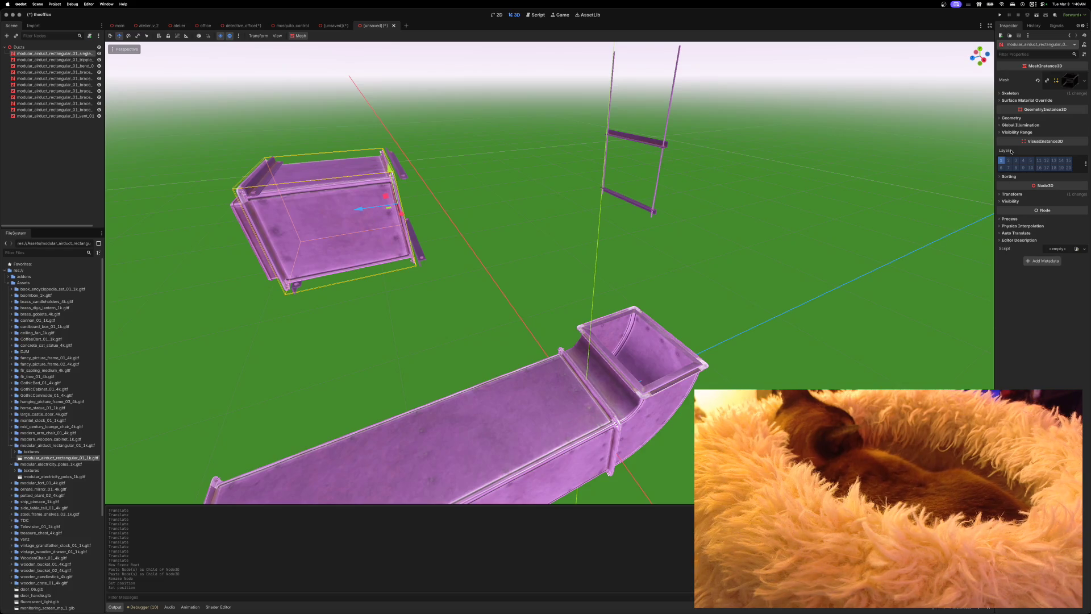
pyautogui.click(1002, 193)
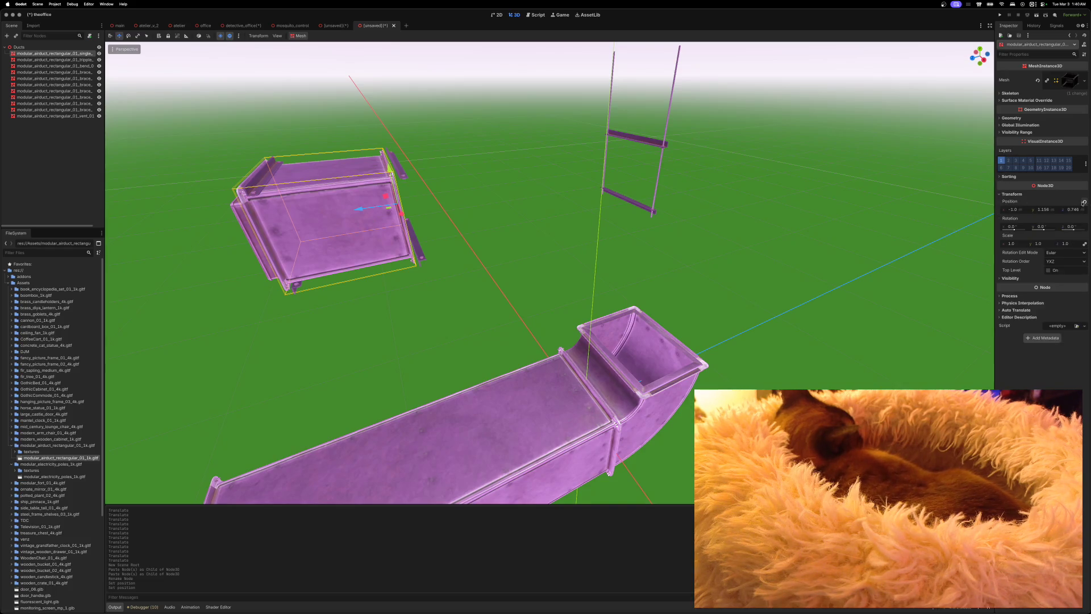
pyautogui.click(1083, 204)
pyautogui.scroll(-5, 748, 307)
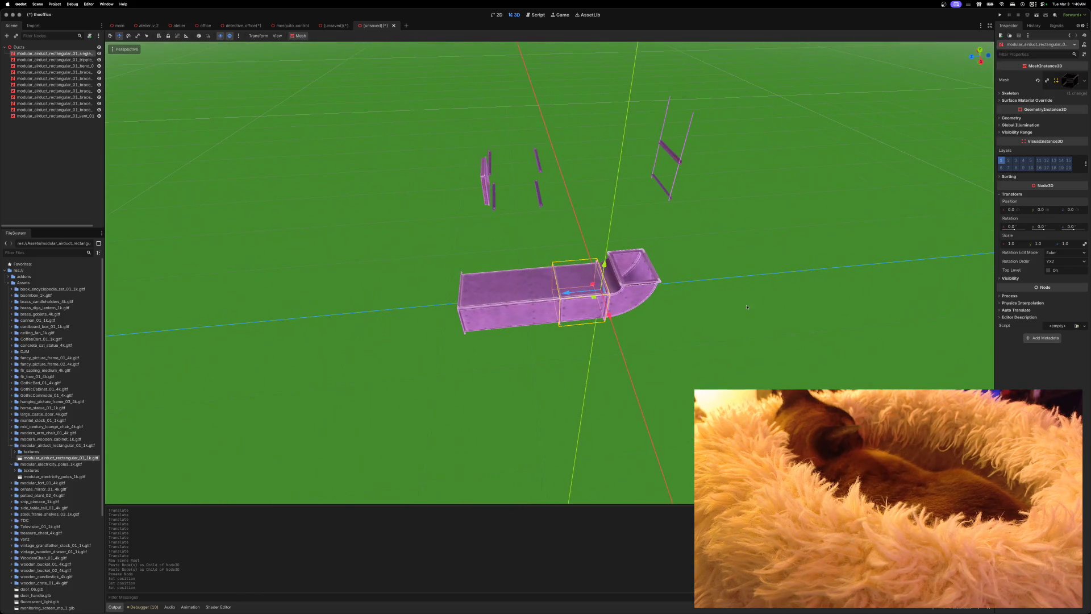
# Slide the straight rectangular duct along Z to about 1.853, joining the run
pyautogui.moveTo(565, 294); pyautogui.dragTo(420, 307)
pyautogui.scroll(-3, 500, 285)
pyautogui.scroll(3, 499, 285)
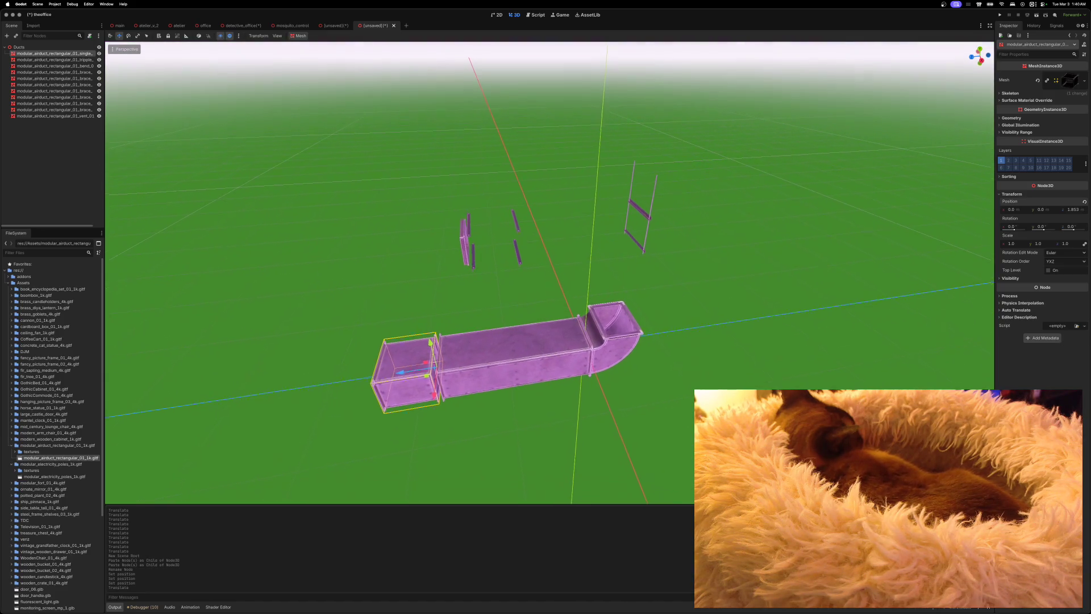
pyautogui.scroll(10, 549, 273)
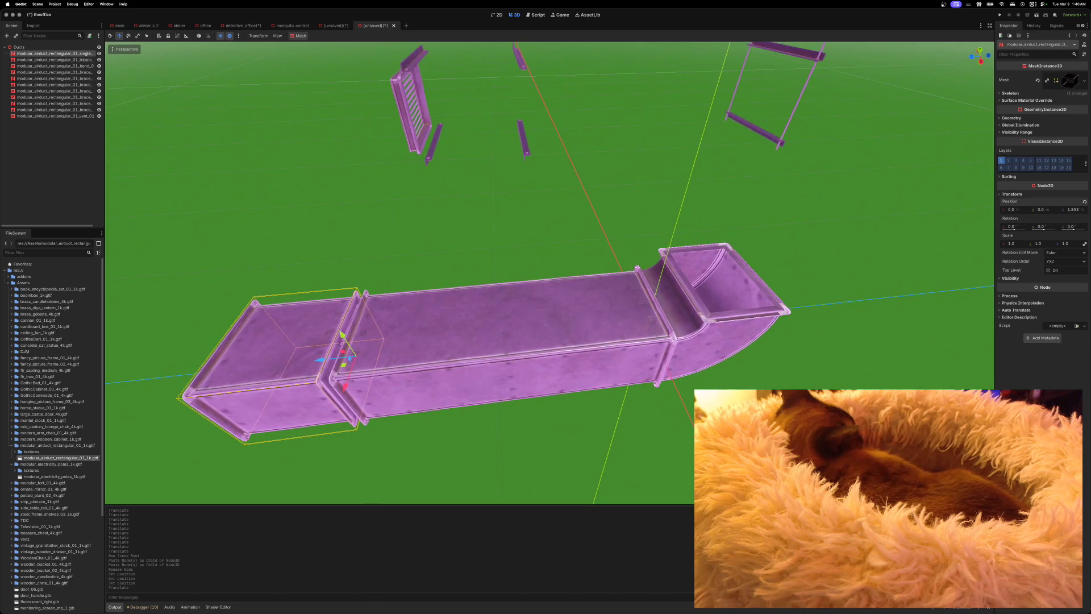
# Box-select the vent and its bracket meshes together
pyautogui.scroll(-3, 550, 273)
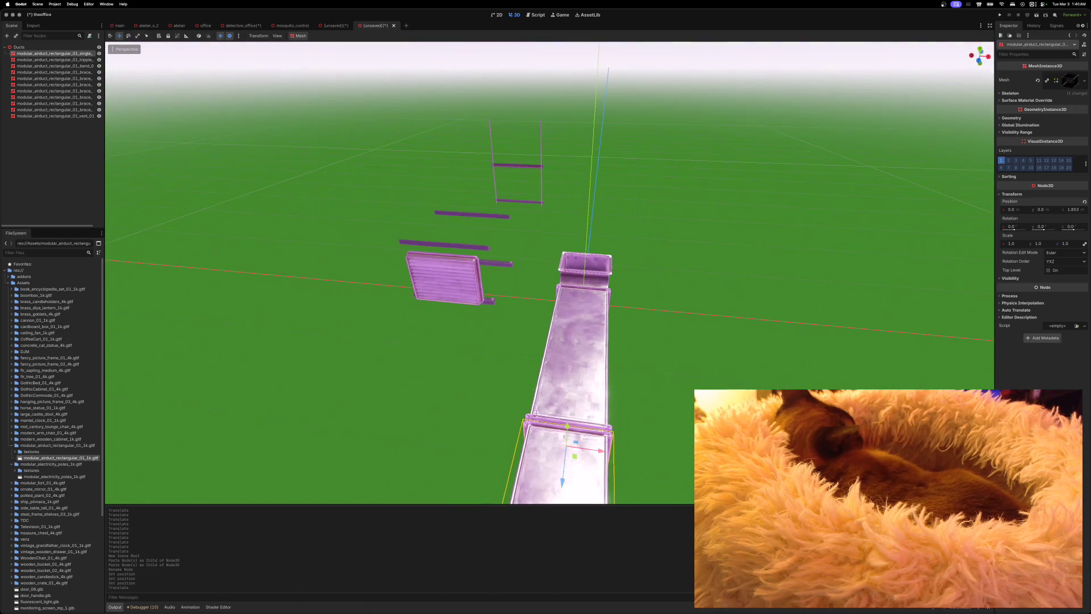
pyautogui.scroll(5, 550, 272)
pyautogui.scroll(10, 505, 257)
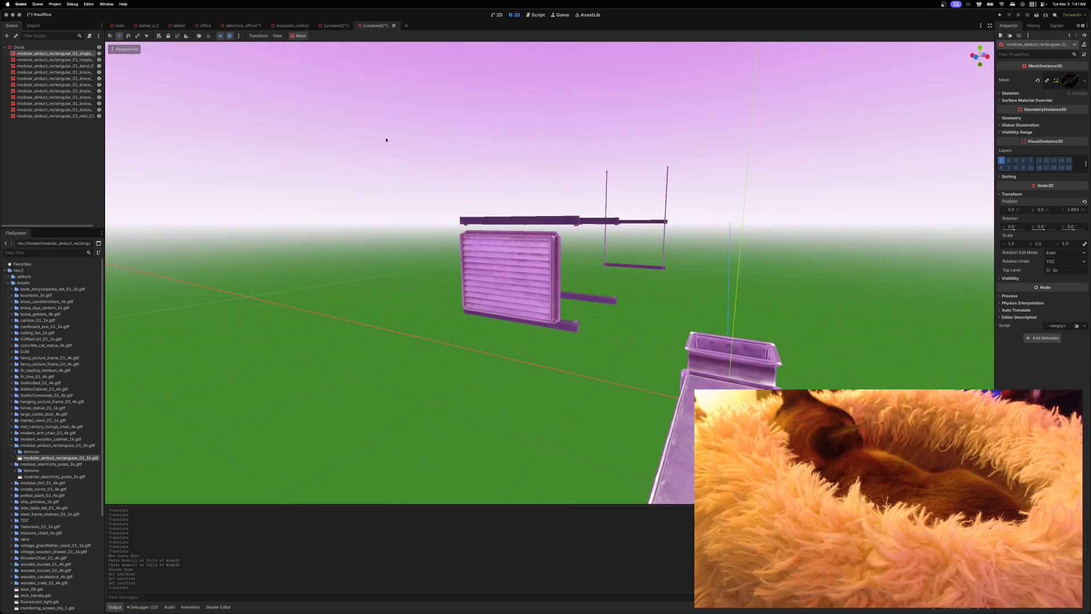
pyautogui.moveTo(386, 140); pyautogui.dragTo(684, 333)
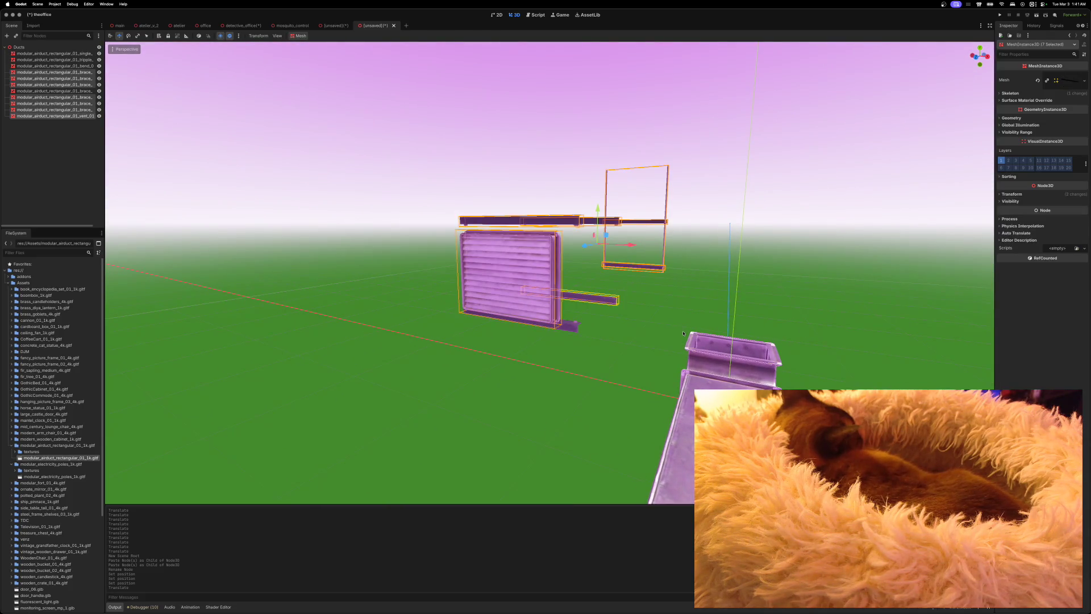
# Add the small bracket and set all eight pieces' Position X and Y to 0
pyautogui.keyDown('shift'); pyautogui.click(577, 331); pyautogui.keyUp('shift')
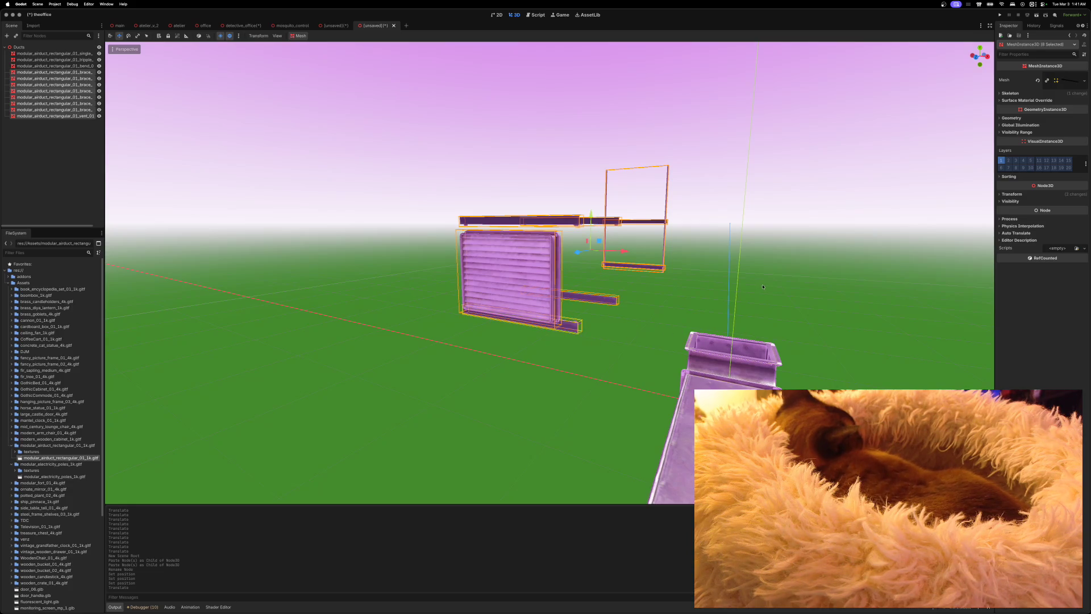
pyautogui.click(1001, 194)
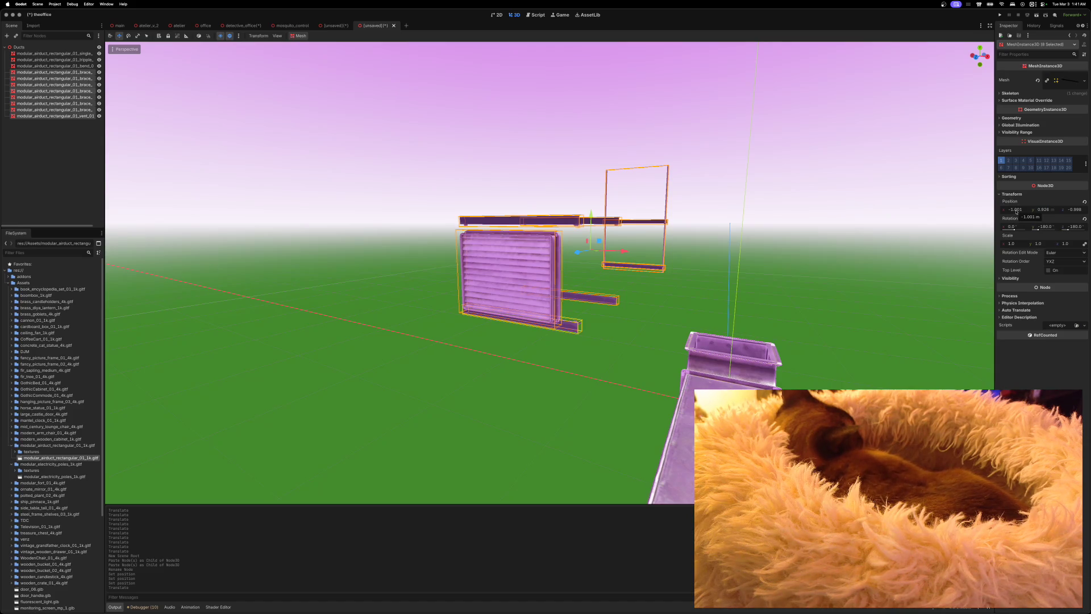
pyautogui.click(1016, 209)
pyautogui.write('0')
pyautogui.press('Return')
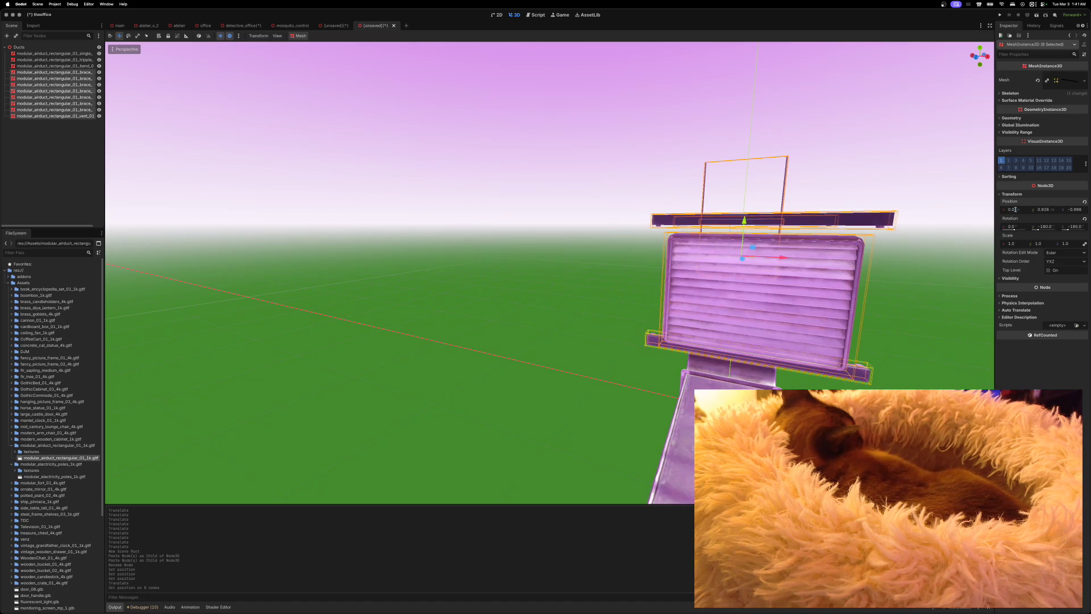
pyautogui.click(1042, 211)
pyautogui.write('0')
pyautogui.press('Return')
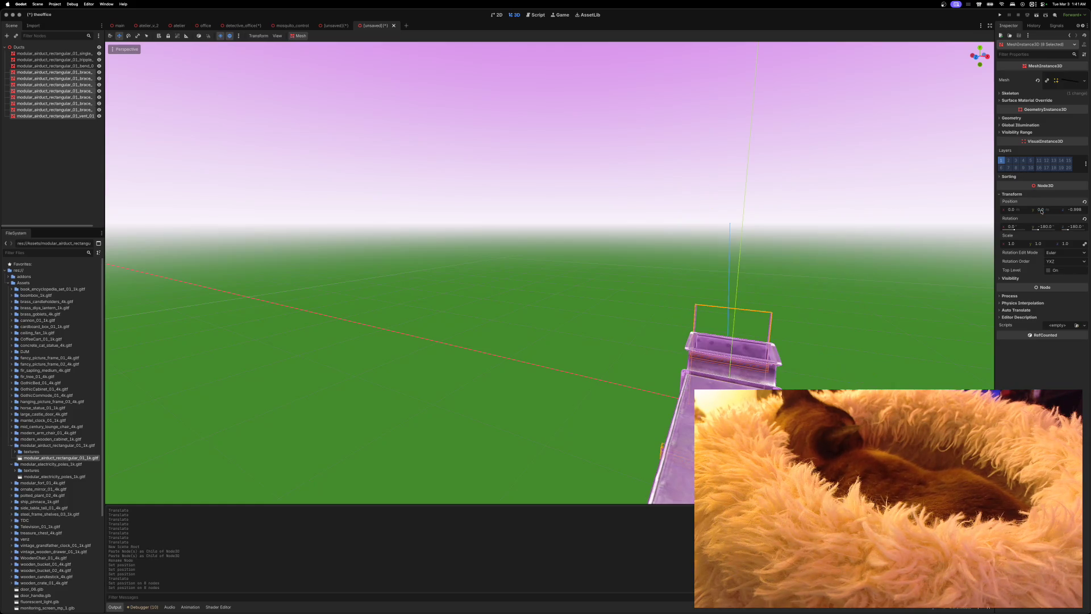
# Undo the position changes with Ctrl+Z
pyautogui.scroll(-5, 854, 297)
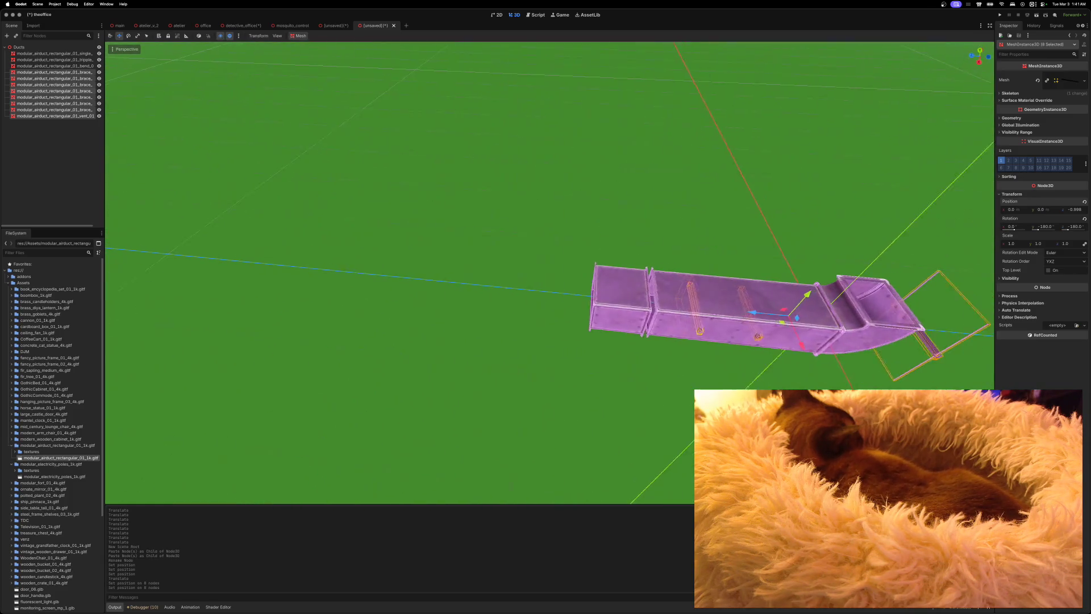
pyautogui.scroll(-3, 568, 307)
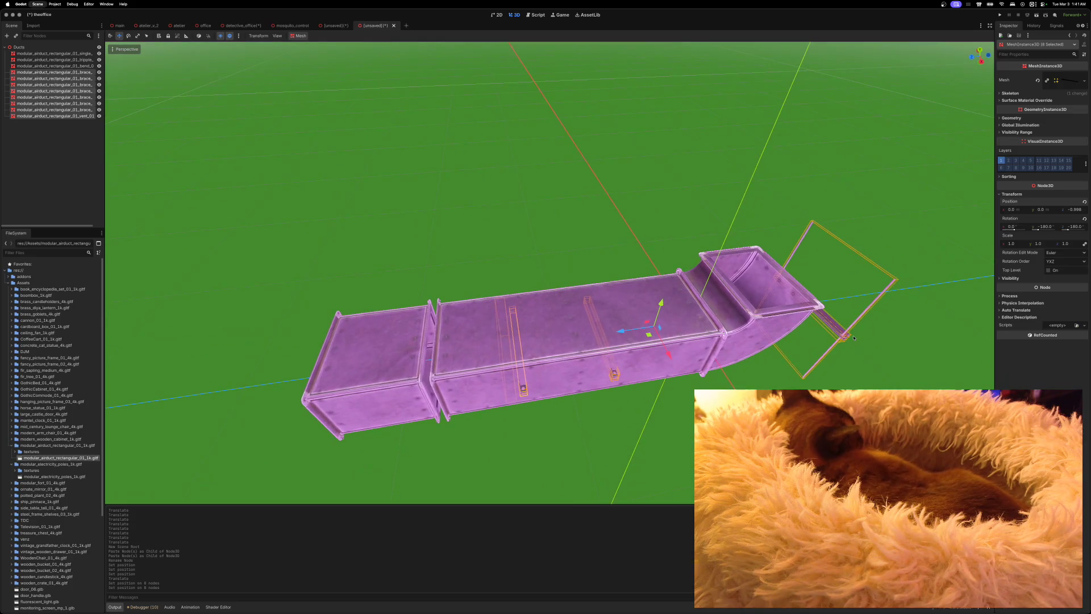
pyautogui.hotkey('ctrl', 'z')
pyautogui.hotkey('ctrl', 'z')
pyautogui.hotkey('ctrl', 'z')
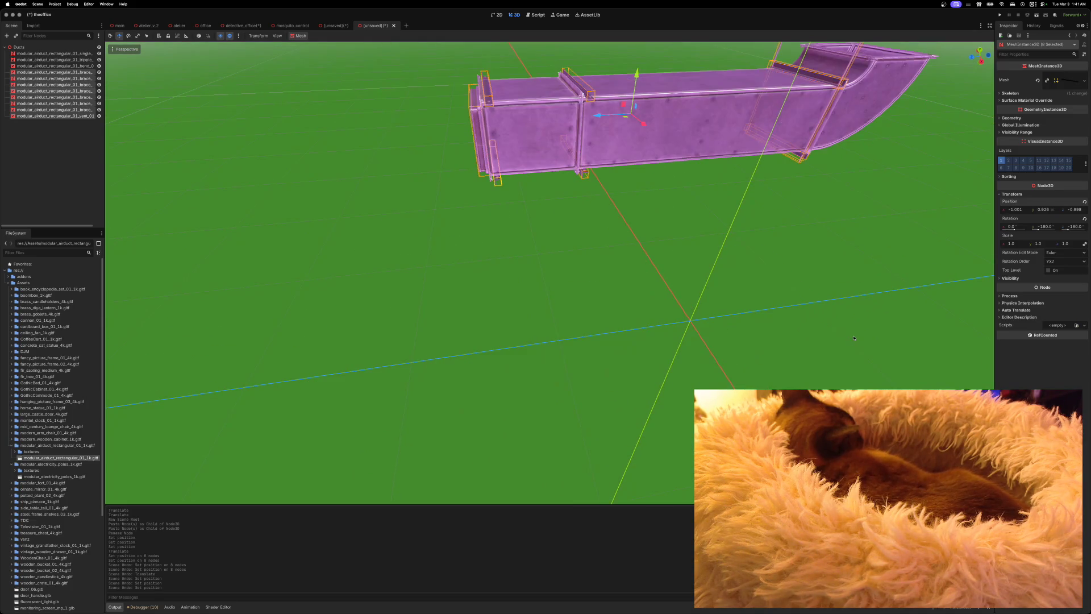
pyautogui.scroll(5, 824, 273)
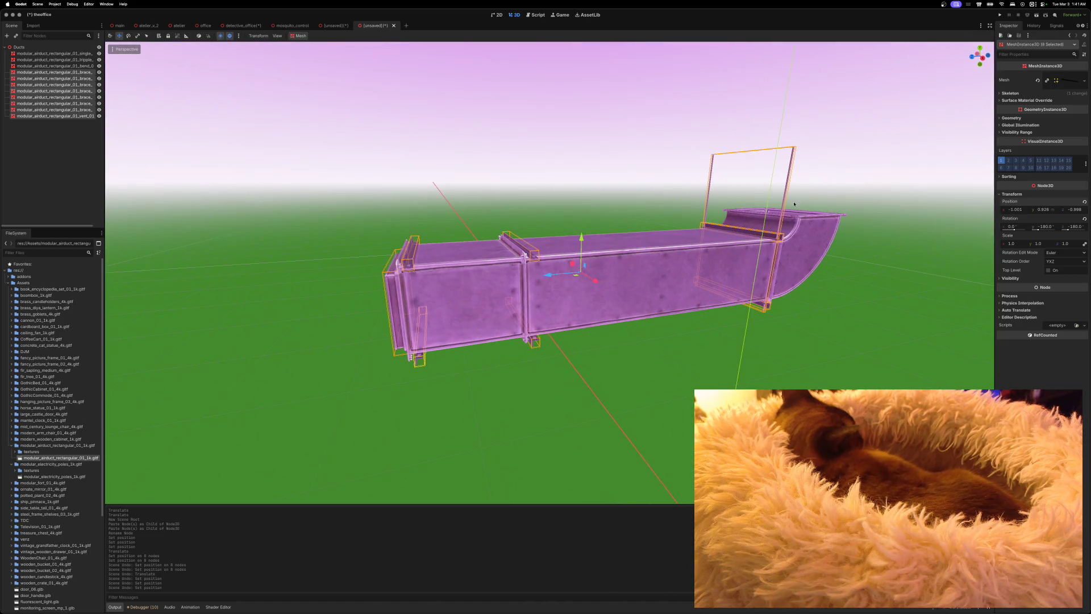
# Duplicate the brace twice with Ctrl+D, sliding each copy further left along the duct
pyautogui.click(787, 198)
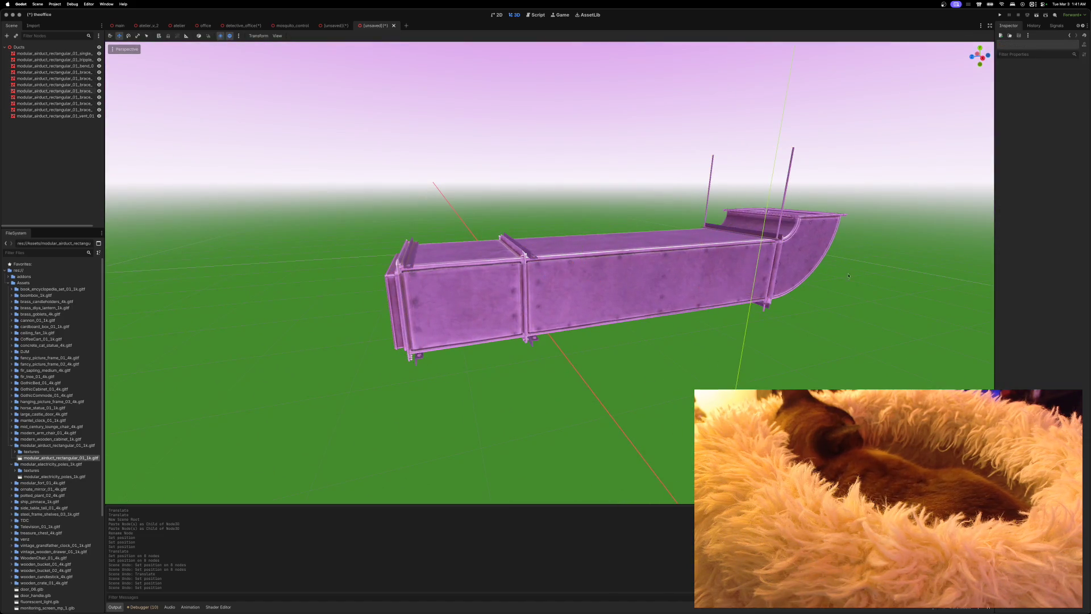
pyautogui.click(785, 197)
pyautogui.hotkey('ctrl', 'd')
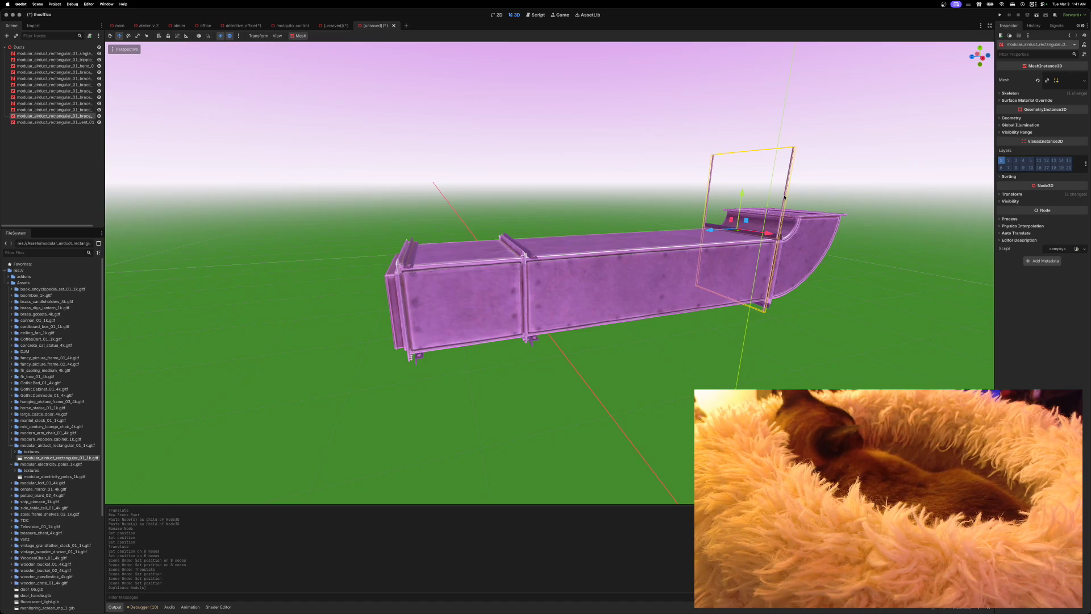
pyautogui.moveTo(710, 231); pyautogui.dragTo(477, 265)
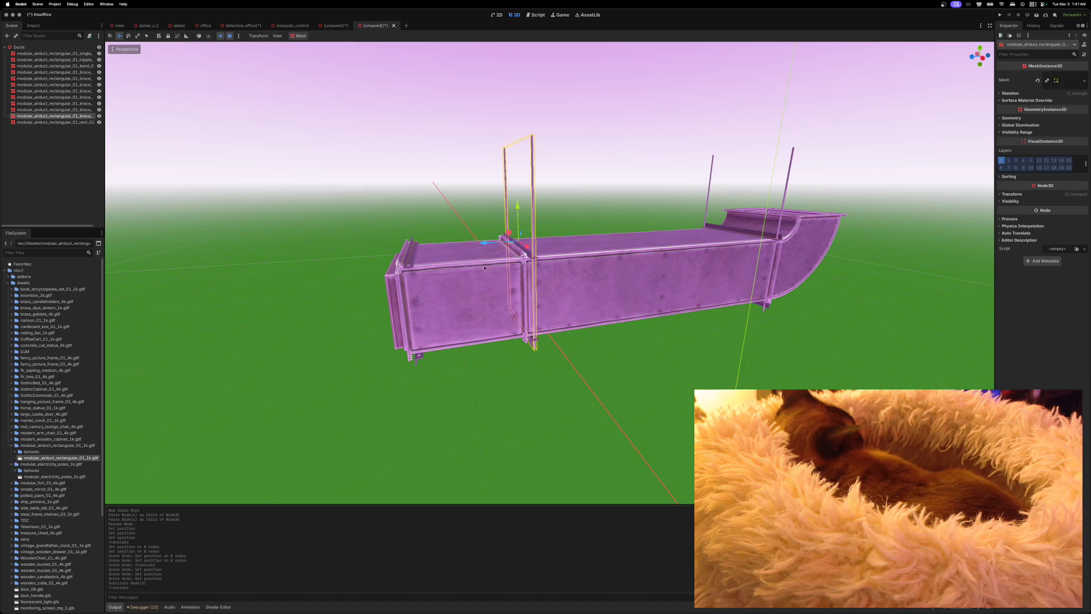
pyautogui.scroll(5, 477, 264)
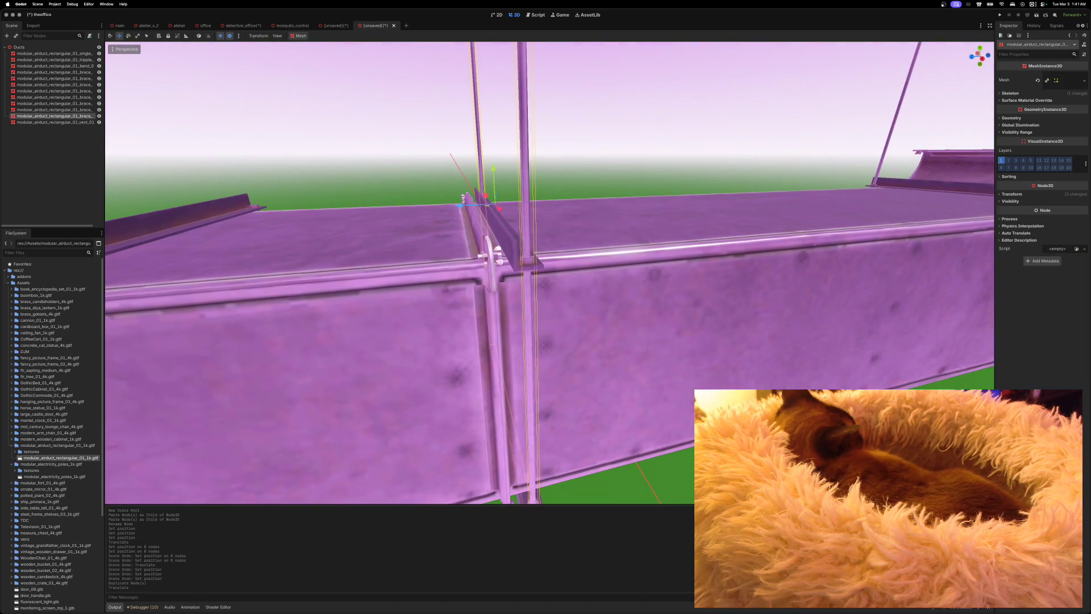
pyautogui.scroll(-5, 565, 211)
pyautogui.hotkey('ctrl', 'd')
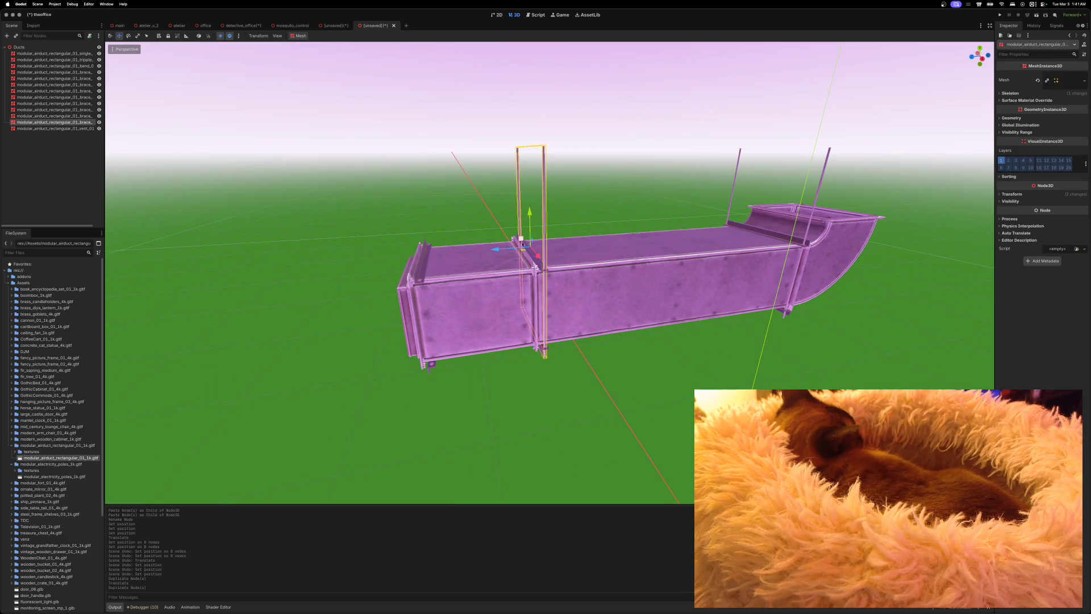
pyautogui.moveTo(494, 251)
pyautogui.mouseDown()
pyautogui.moveTo(385, 259)
pyautogui.moveTo(625, 250)
pyautogui.moveTo(522, 258)
pyautogui.moveTo(565, 258)
pyautogui.mouseUp()
pyautogui.scroll(6, 385, 258)
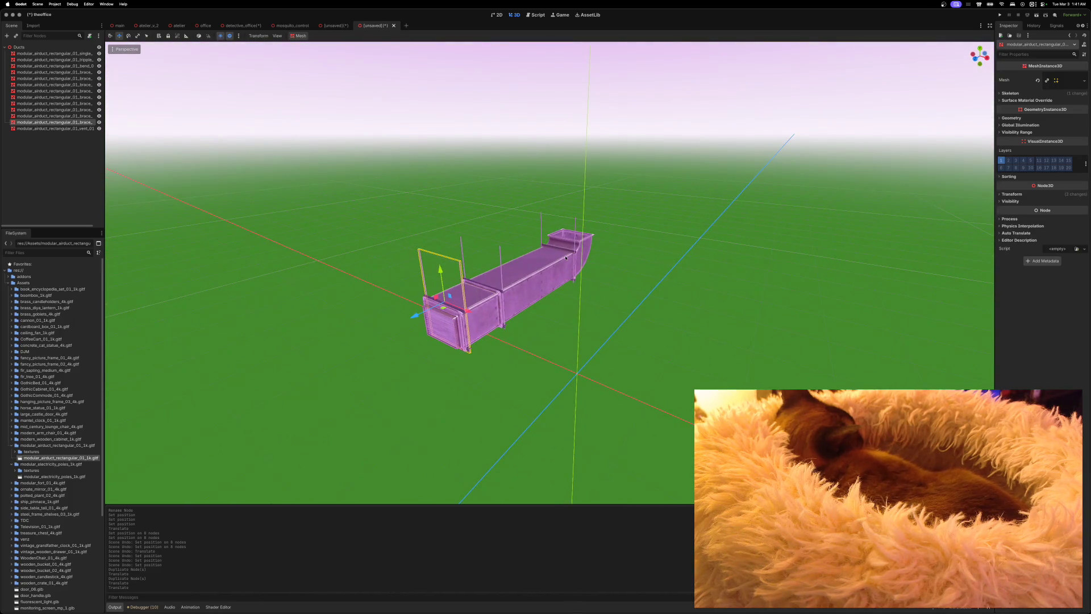
# Cancel the Create Node dialog and select all 13 duct pieces in the scene tree
pyautogui.press('super+a')
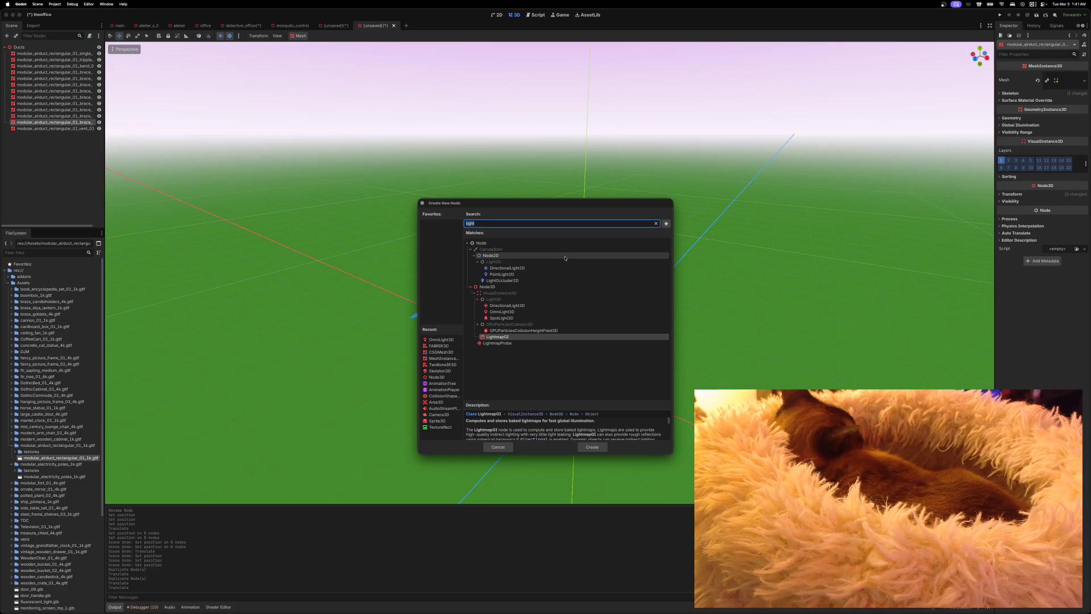
pyautogui.click(497, 447)
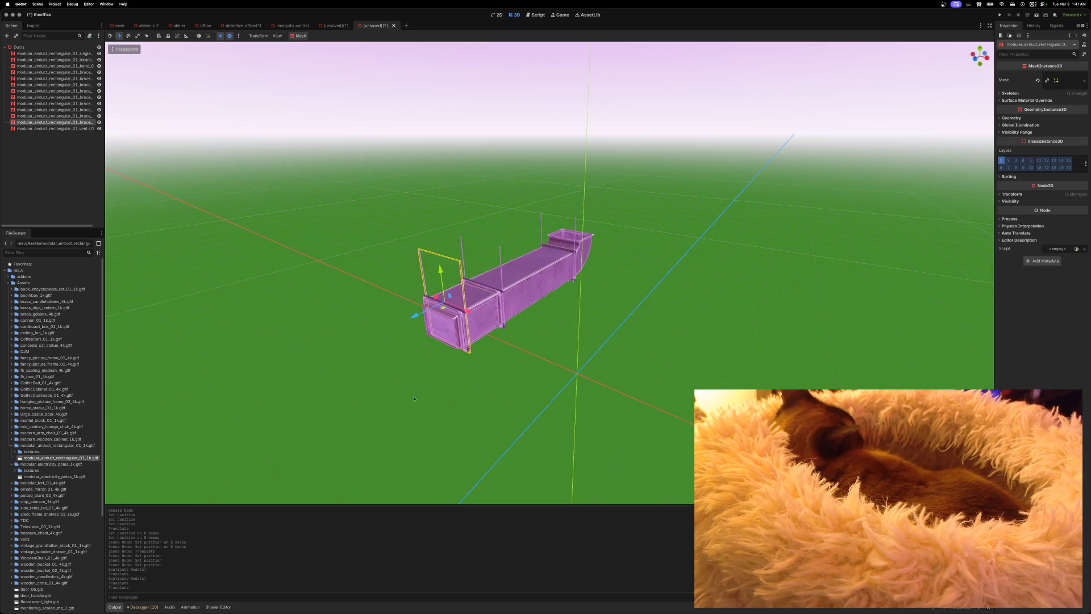
pyautogui.click(51, 54)
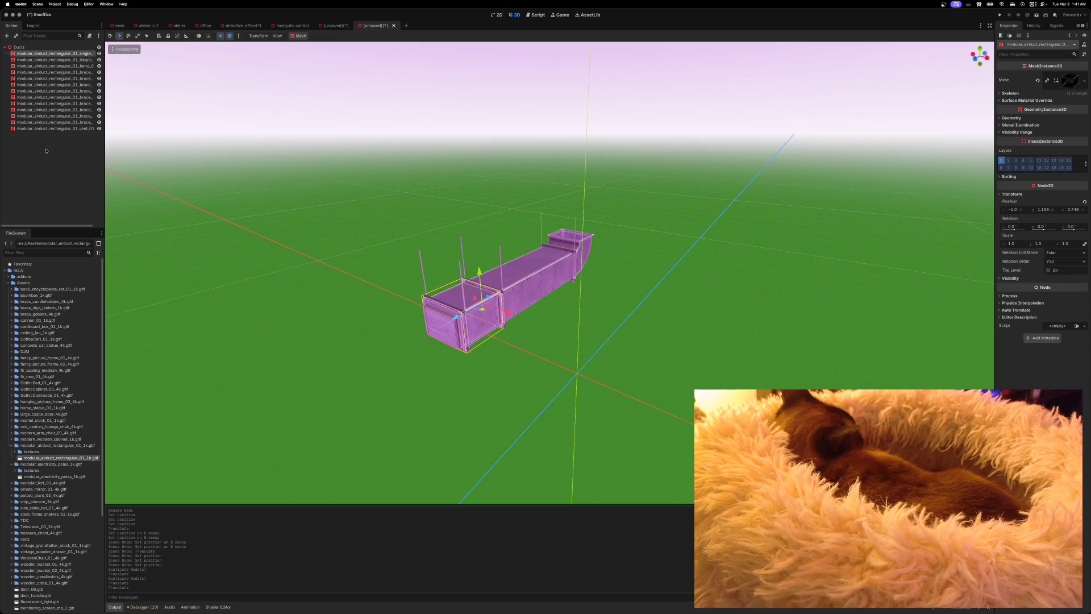
pyautogui.keyDown('shift'); pyautogui.click(48, 130); pyautogui.keyUp('shift')
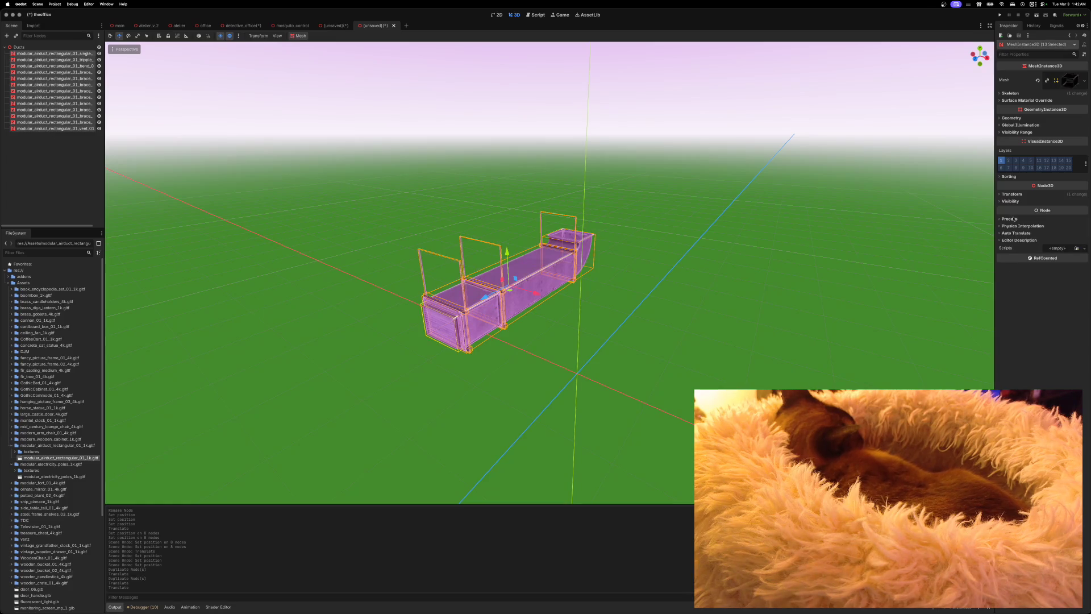
# Set Position X and Y to 0 for all 13 duct pieces
pyautogui.click(1012, 195)
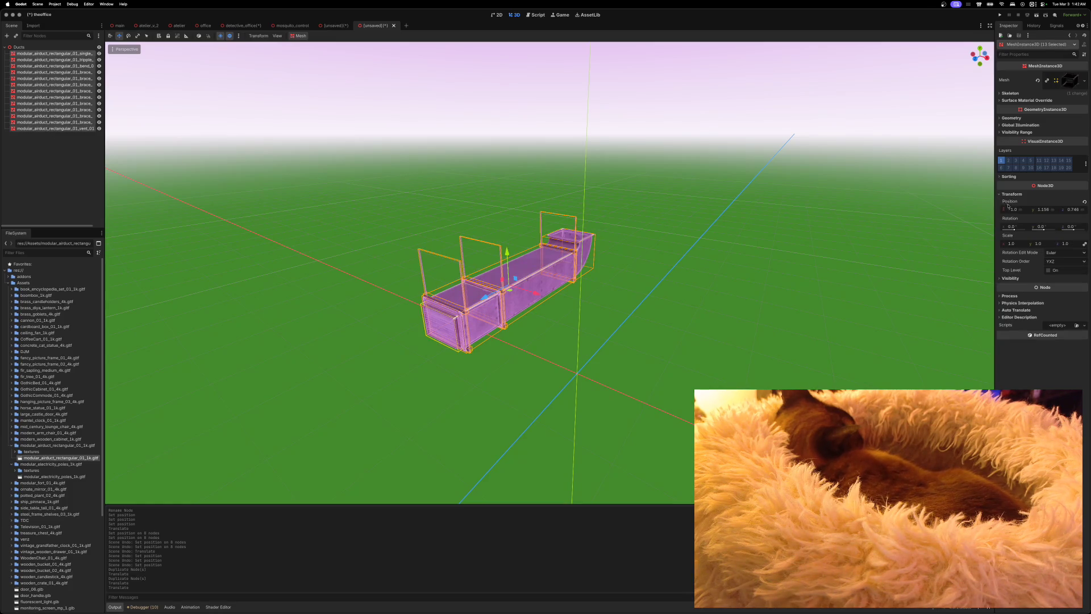
pyautogui.click(1012, 209)
pyautogui.write('0')
pyautogui.press('Return')
pyautogui.click(1051, 212)
pyautogui.write('0')
pyautogui.press('Return')
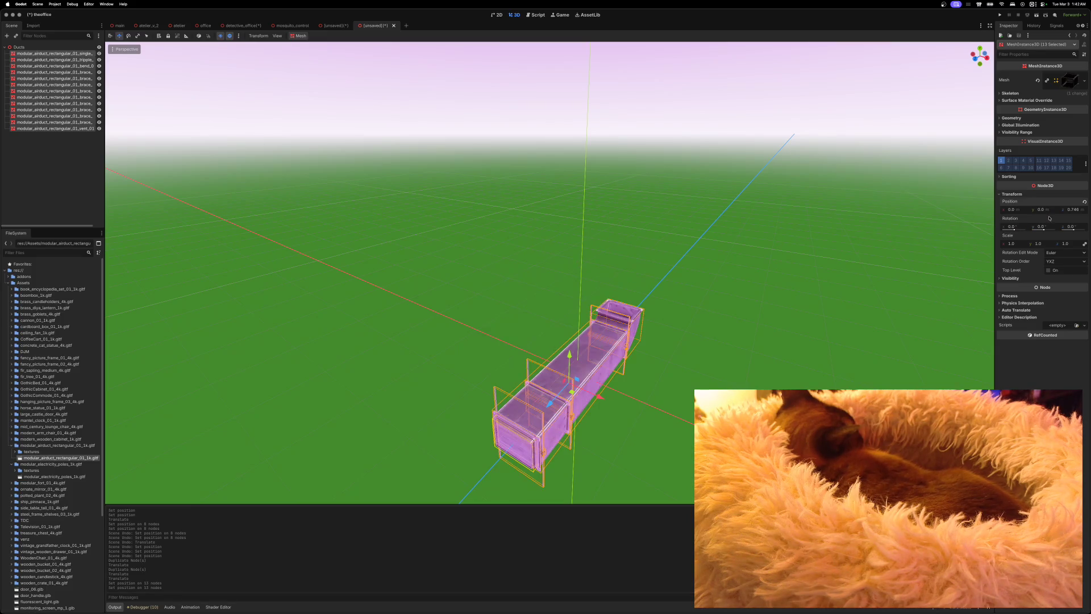
pyautogui.scroll(5, 795, 348)
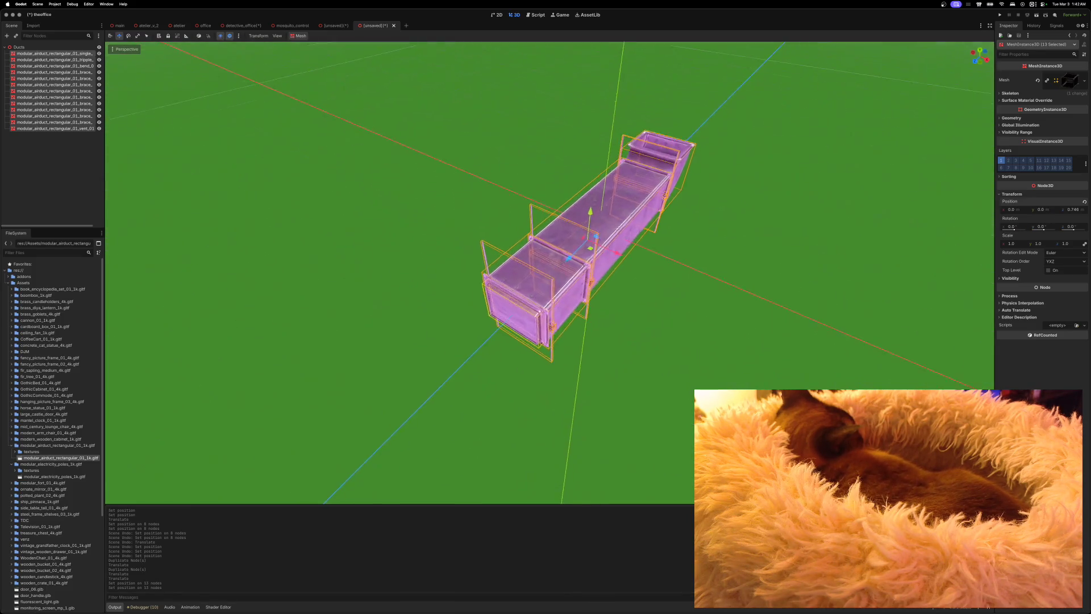
pyautogui.scroll(-5, 550, 273)
pyautogui.scroll(10, 550, 272)
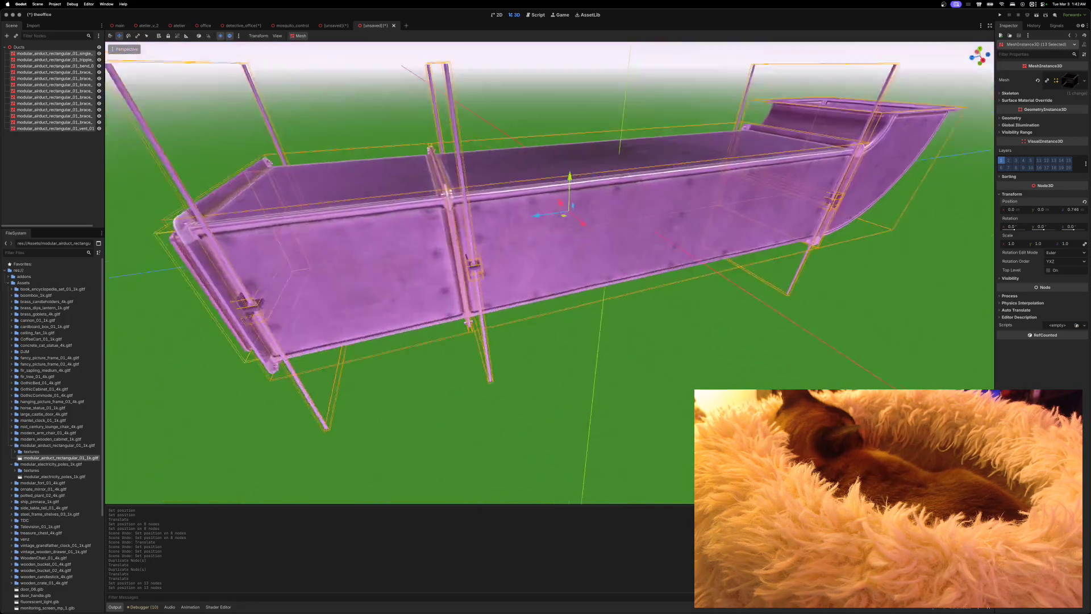
pyautogui.scroll(-5, 550, 273)
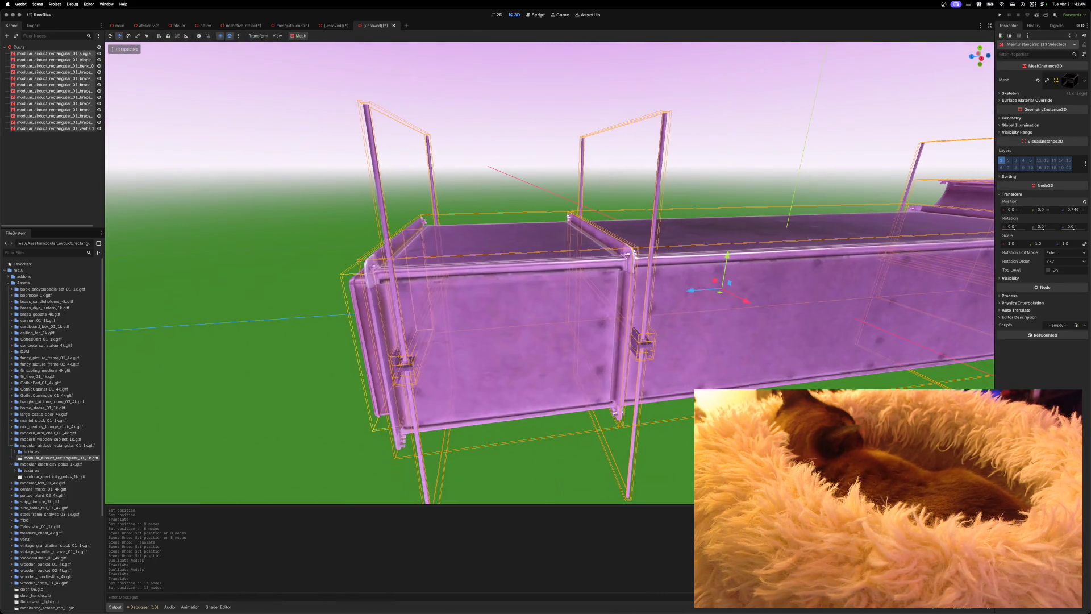
pyautogui.scroll(8, 550, 272)
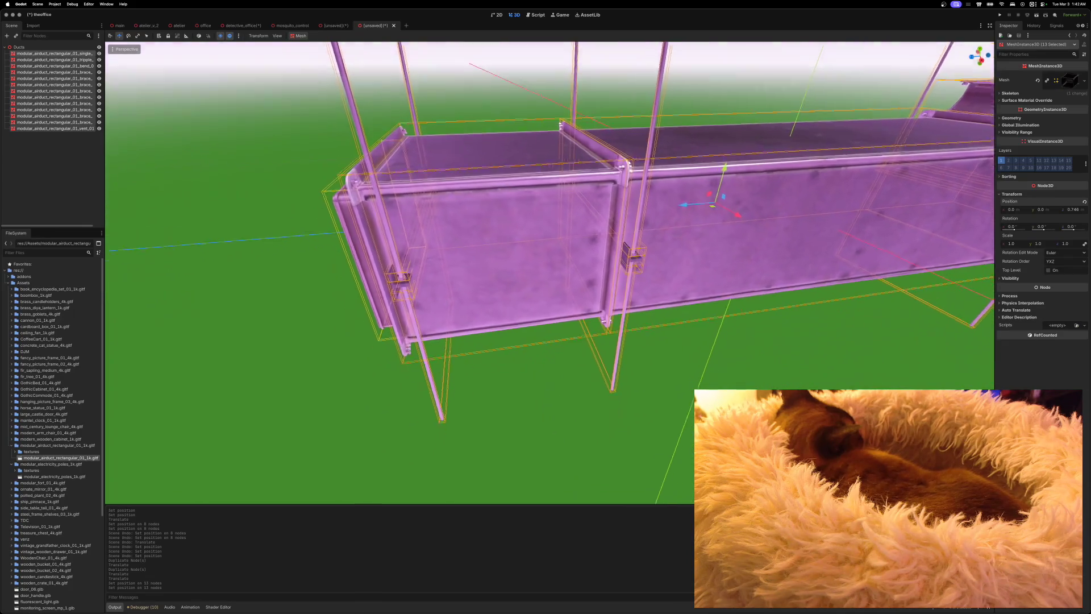
# Select three braces and, in Right view, lift them about 0.25 units along Y
pyautogui.scroll(-5, 550, 273)
pyautogui.scroll(5, 550, 273)
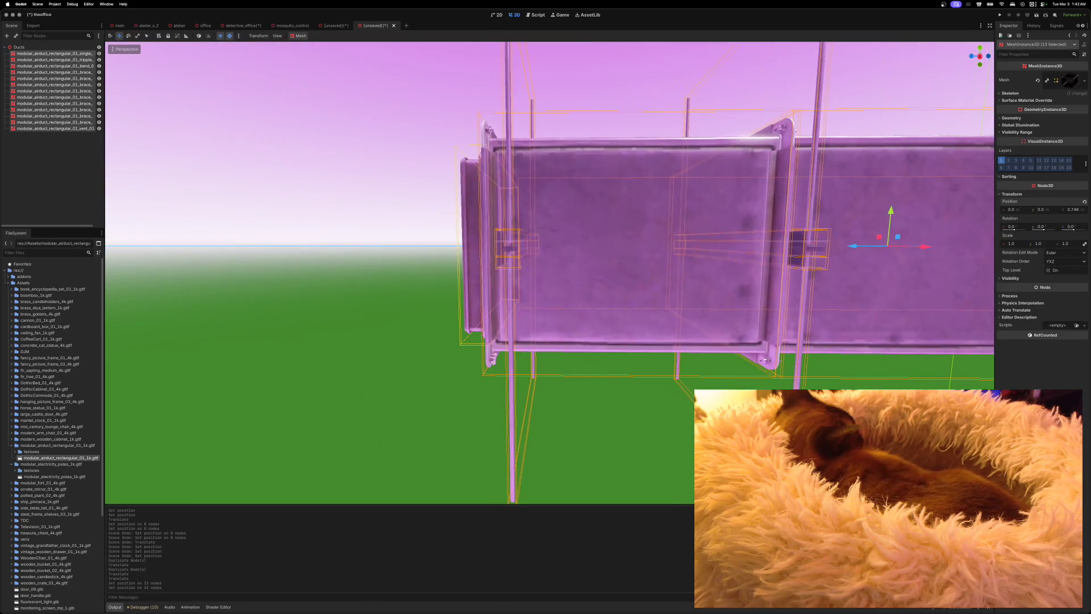
pyautogui.scroll(-1, 788, 357)
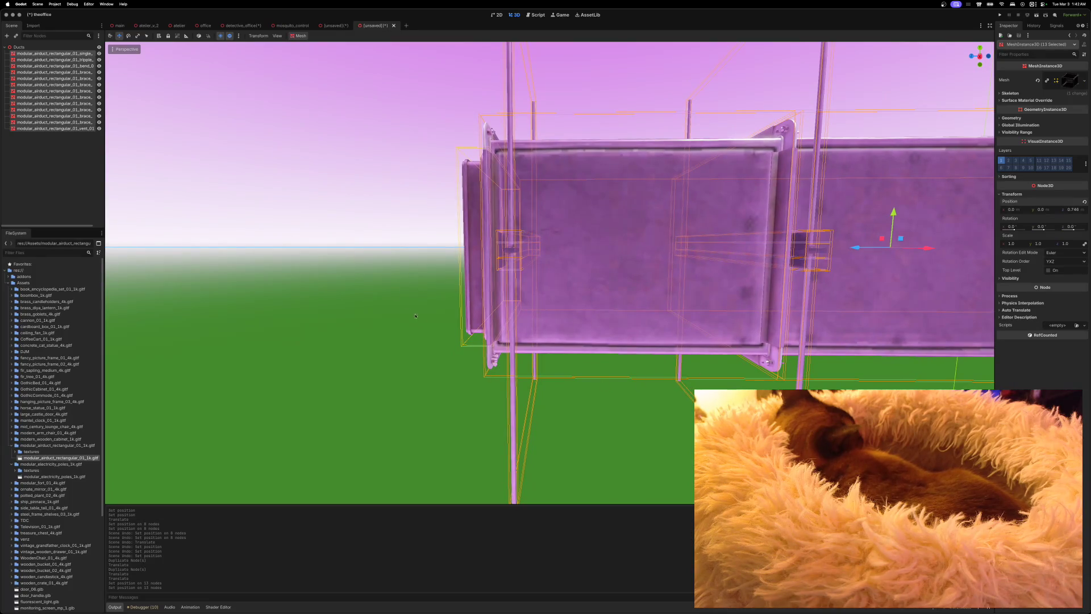
pyautogui.click(407, 254)
pyautogui.click(503, 244)
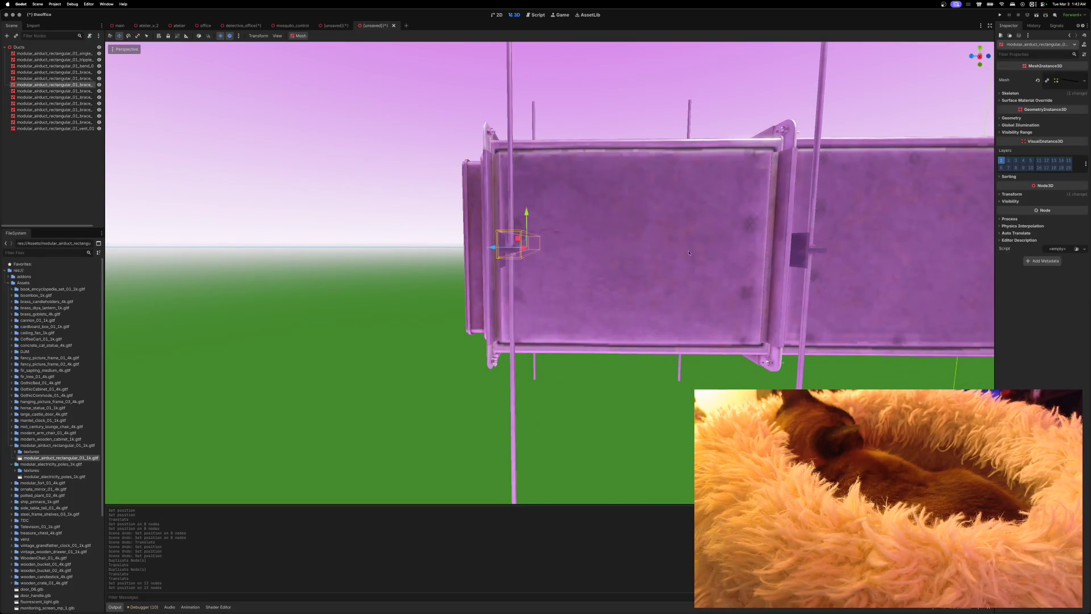
pyautogui.keyDown('shift'); pyautogui.click(803, 241); pyautogui.keyUp('shift')
pyautogui.scroll(-5, 803, 241)
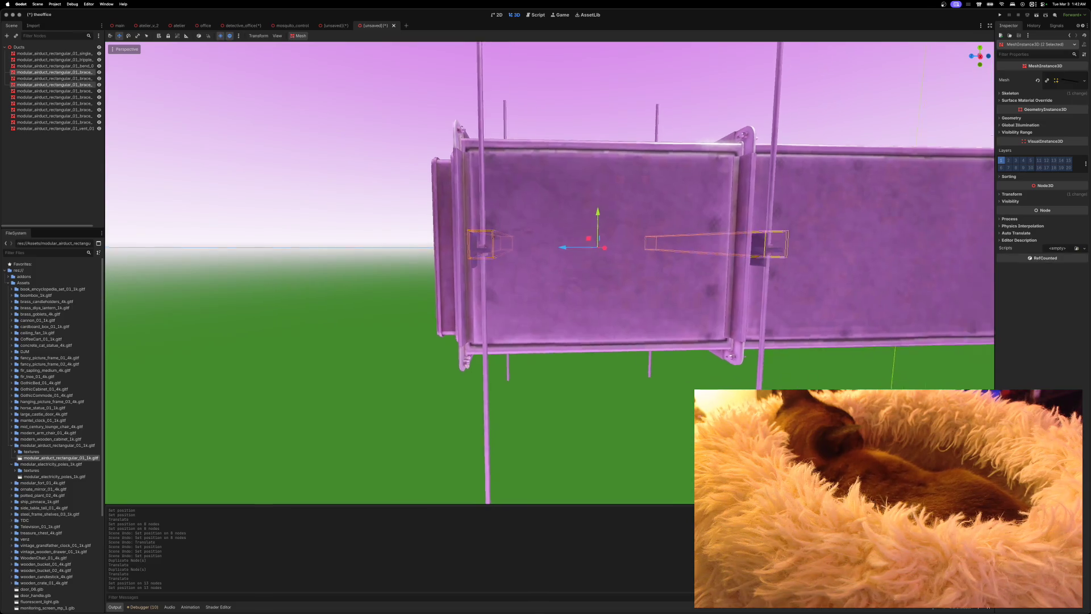
pyautogui.scroll(2, 809, 295)
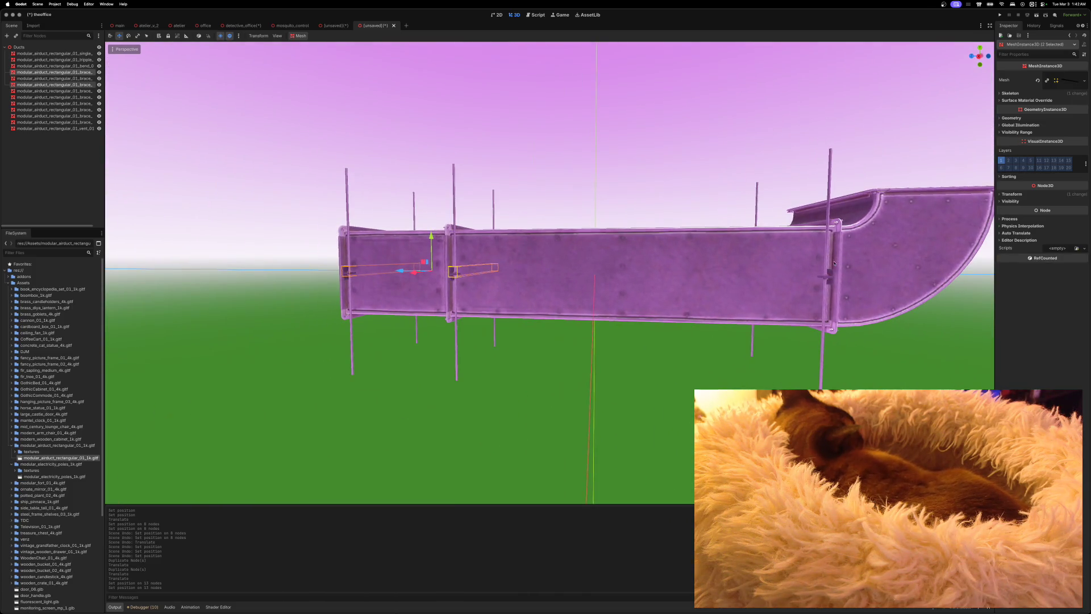
pyautogui.click(833, 274)
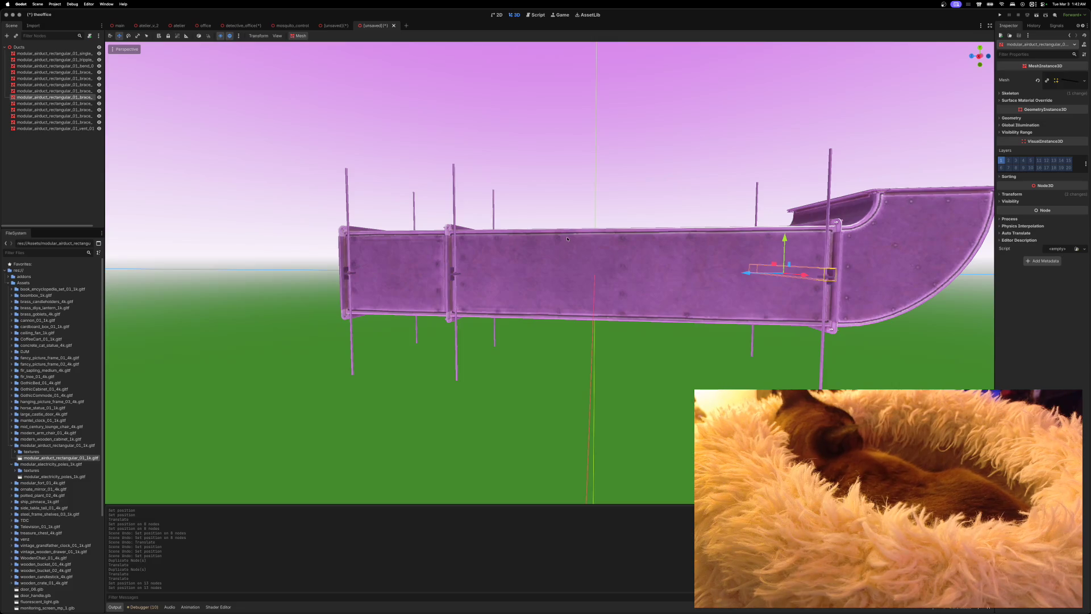
pyautogui.keyDown('shift'); pyautogui.click(453, 271); pyautogui.keyUp('shift')
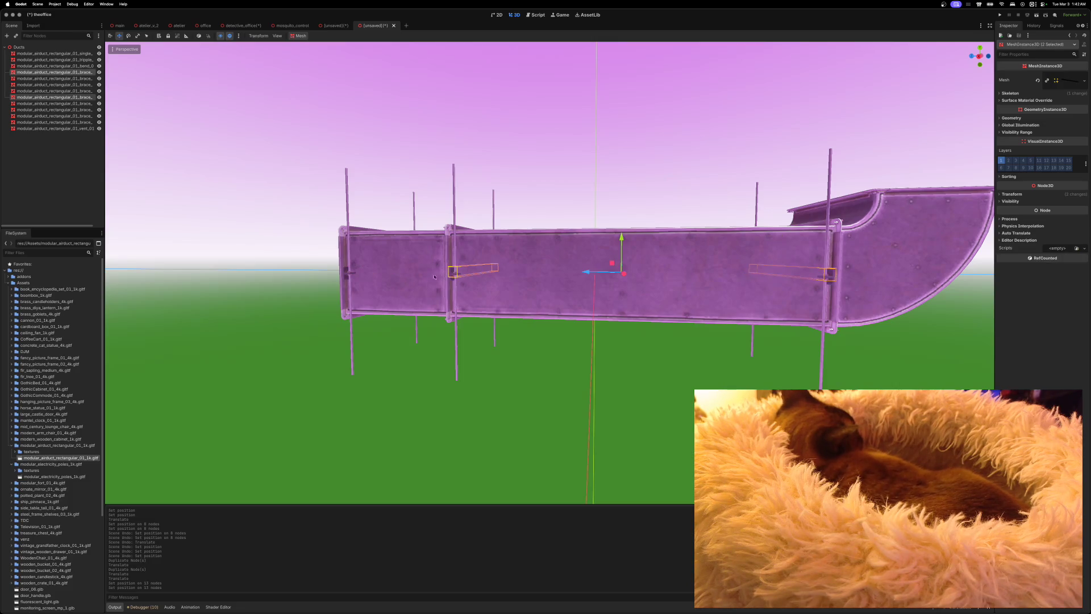
pyautogui.keyDown('shift'); pyautogui.click(346, 270); pyautogui.keyUp('shift')
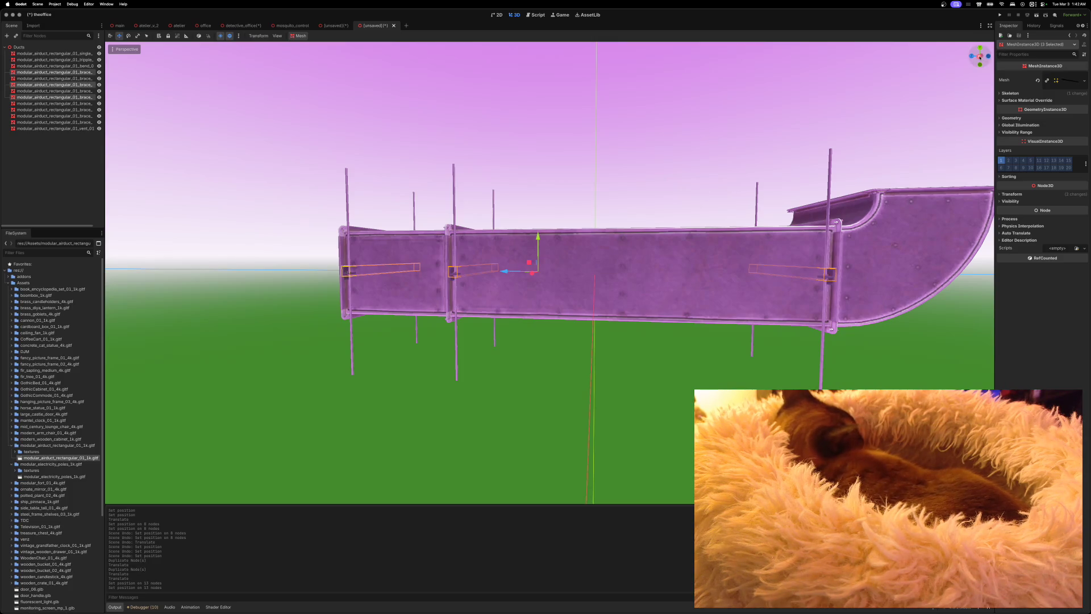
pyautogui.click(980, 56)
pyautogui.moveTo(566, 229); pyautogui.dragTo(567, 210)
# Lower the selected upper braces slightly along Y
pyautogui.scroll(1, 561, 234)
pyautogui.scroll(10, 561, 234)
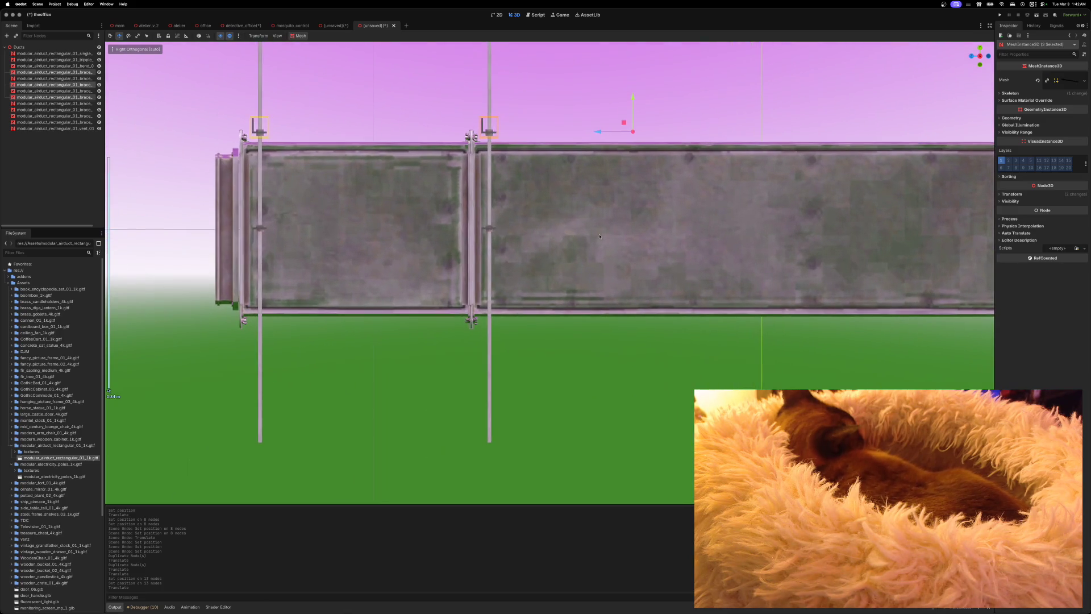
pyautogui.scroll(3, 637, 182)
pyautogui.moveTo(630, 171); pyautogui.dragTo(631, 181)
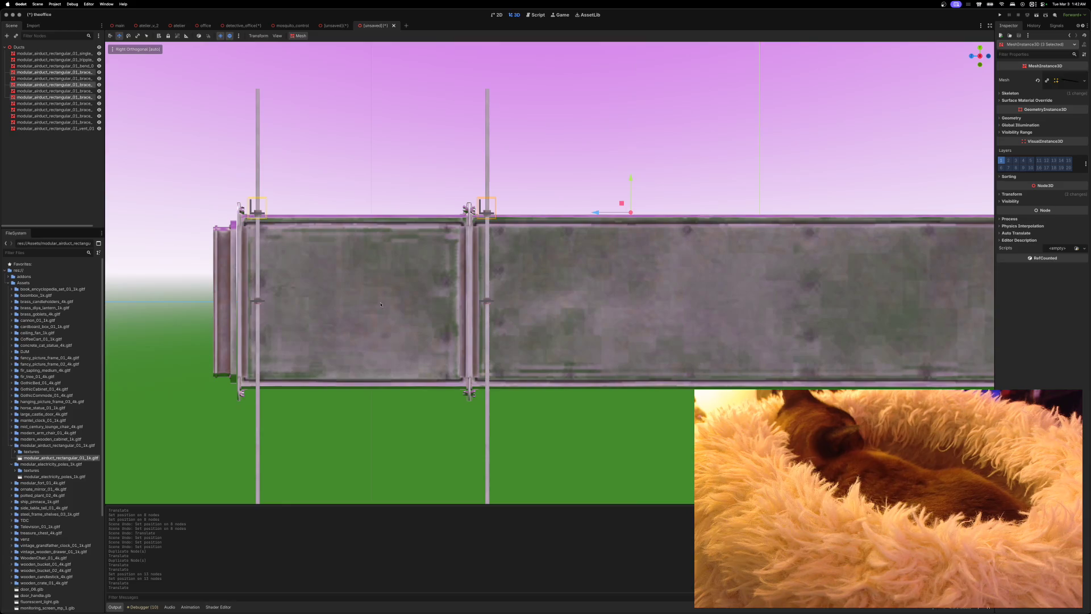
# Select the three lower braces and move them down snug against the duct's bottom edge
pyautogui.click(254, 304)
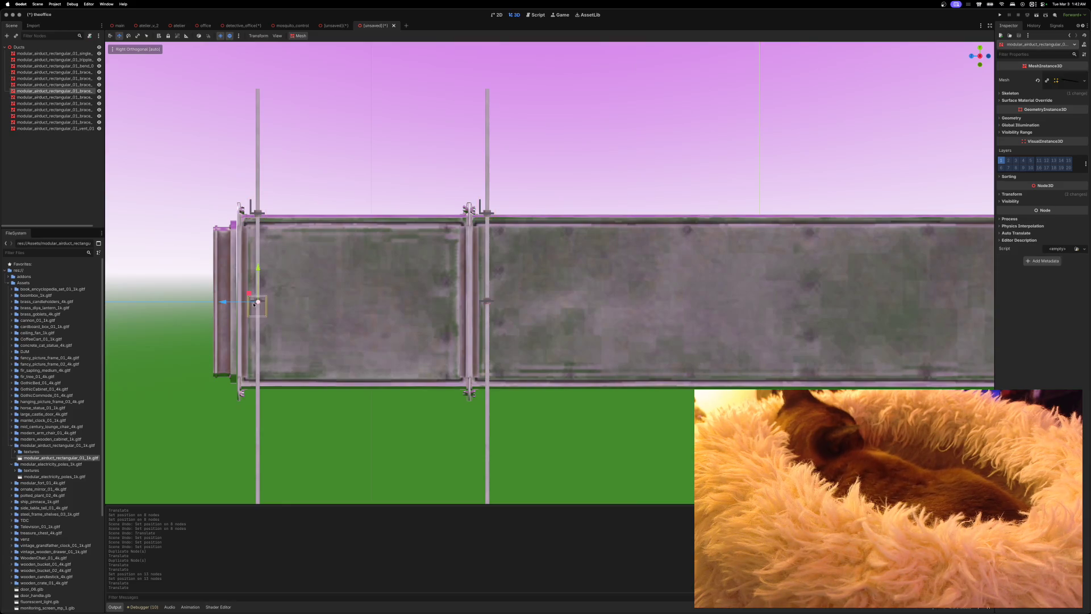
pyautogui.keyDown('shift'); pyautogui.click(482, 304); pyautogui.keyUp('shift')
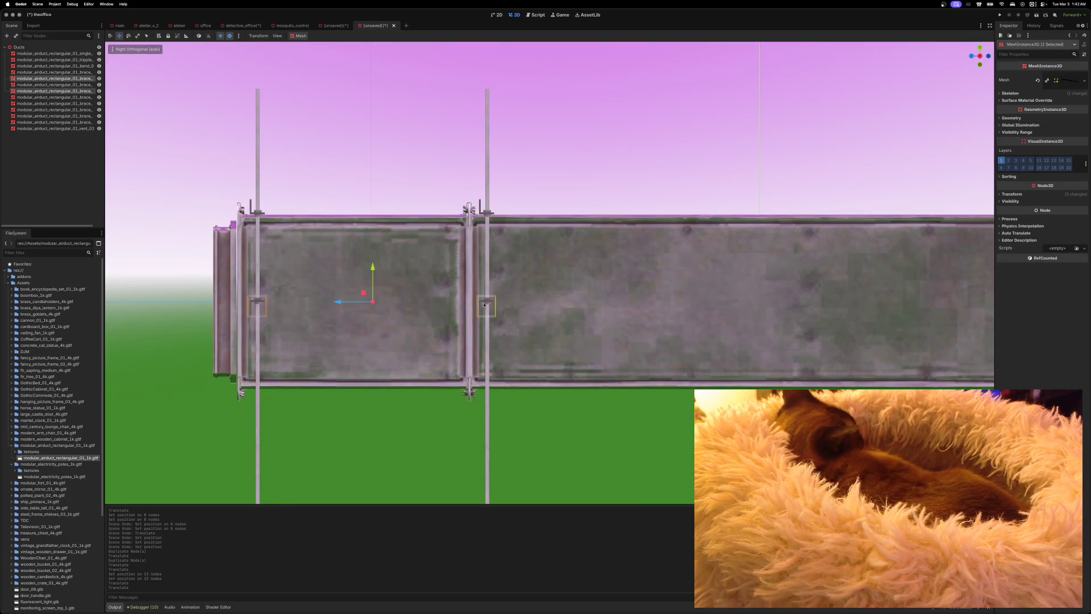
pyautogui.hscroll(10, 730, 344)
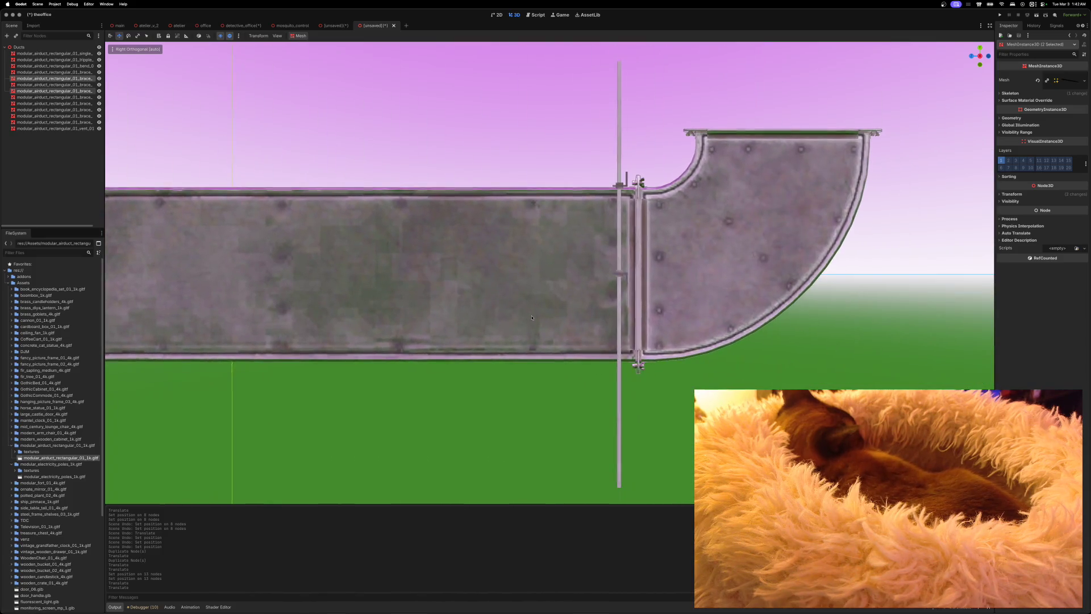
pyautogui.keyDown('shift'); pyautogui.click(624, 275); pyautogui.keyUp('shift')
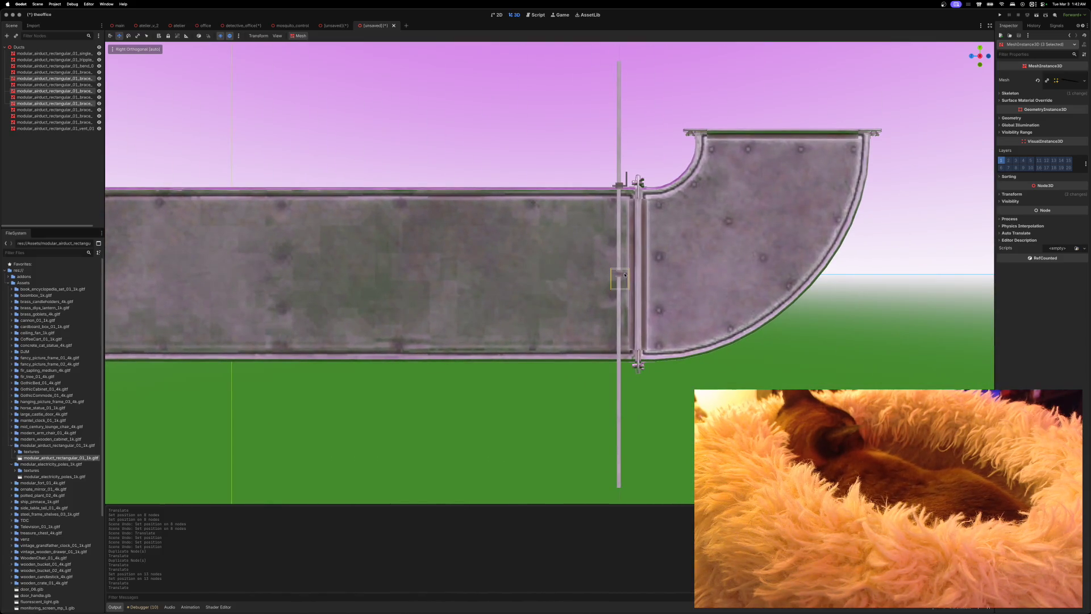
pyautogui.hscroll(-10, 332, 322)
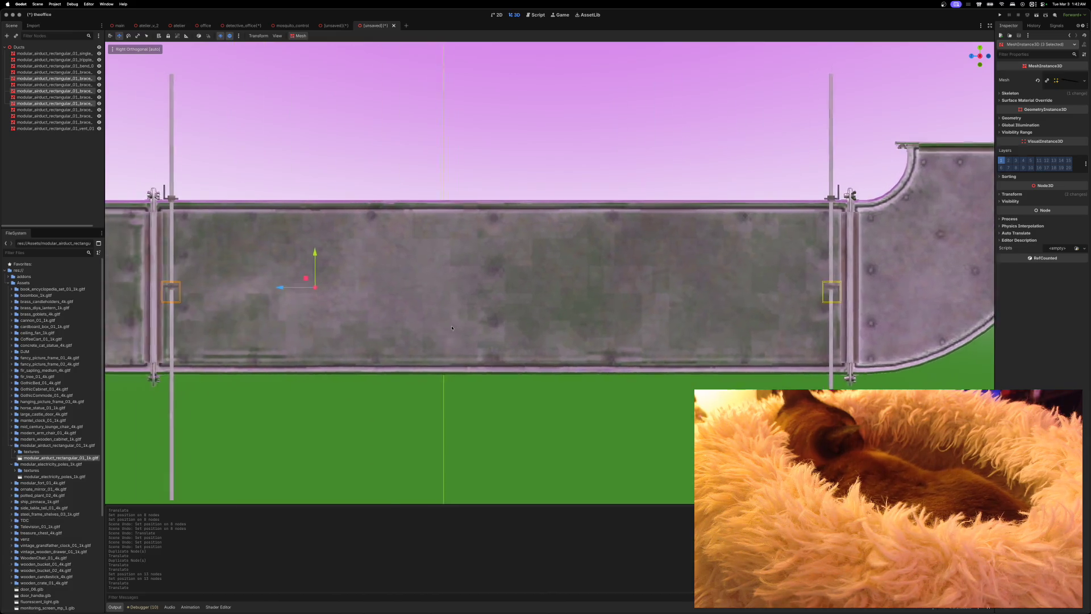
pyautogui.moveTo(425, 241); pyautogui.dragTo(423, 327)
pyautogui.hscroll(-5, 423, 326)
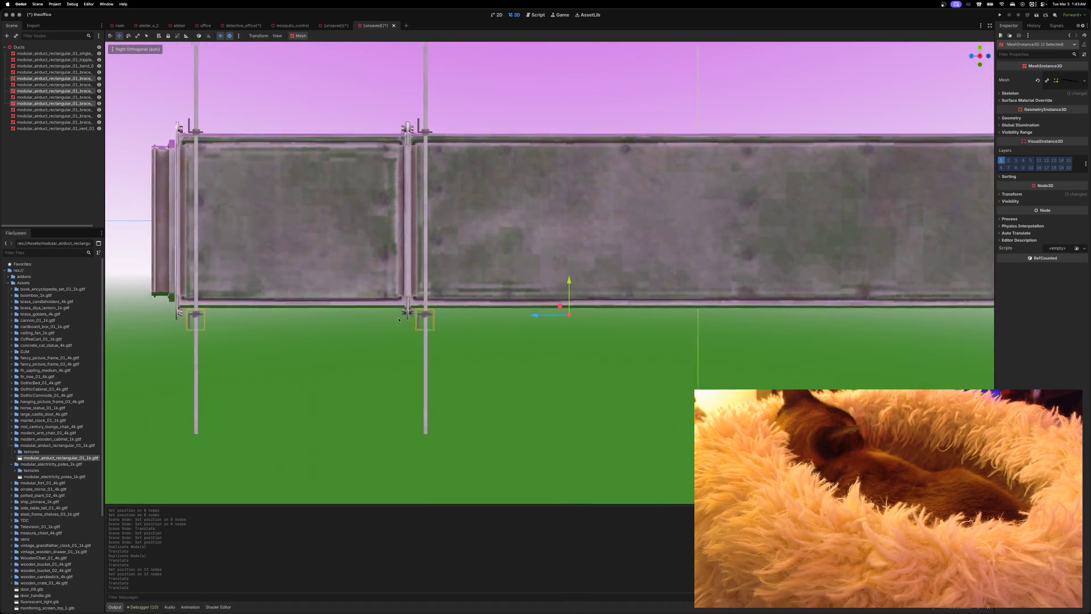
pyautogui.scroll(5, 423, 329)
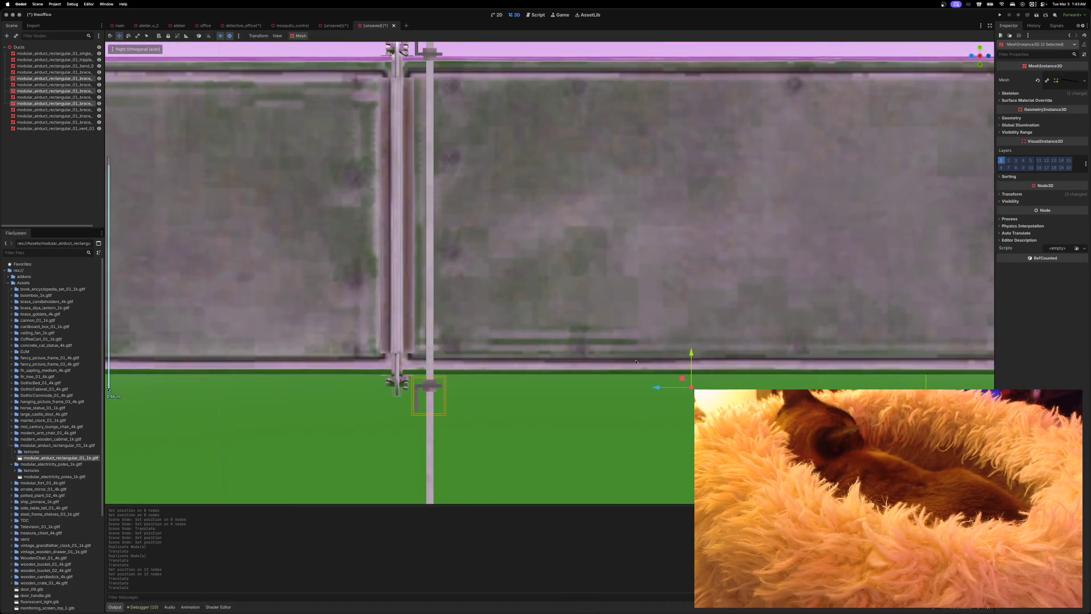
pyautogui.moveTo(691, 353); pyautogui.dragTo(691, 341)
pyautogui.scroll(-5, 693, 370)
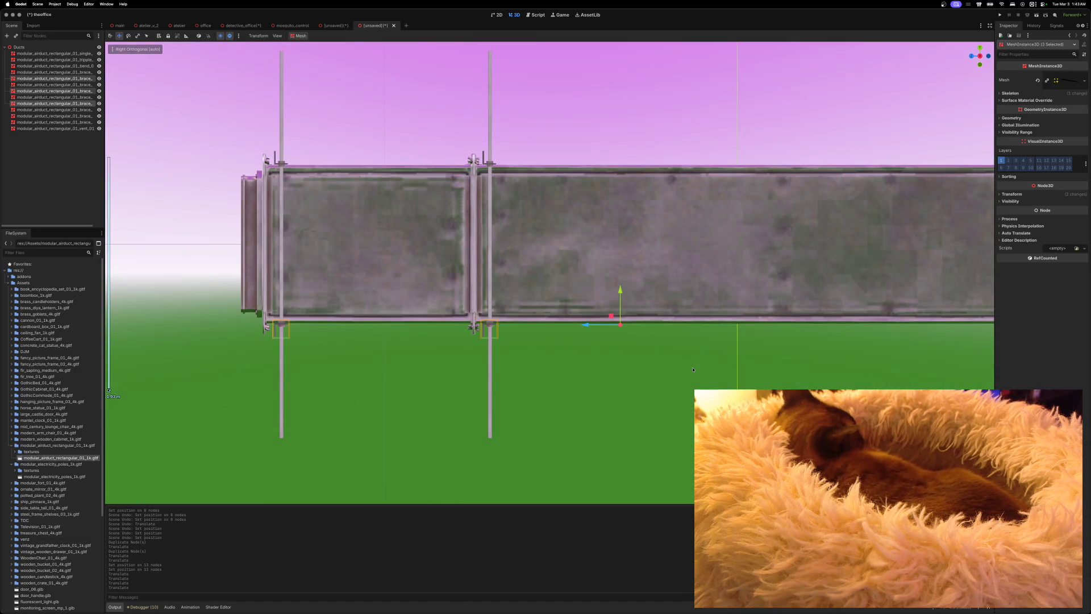
pyautogui.click(670, 407)
pyautogui.scroll(-4, 597, 354)
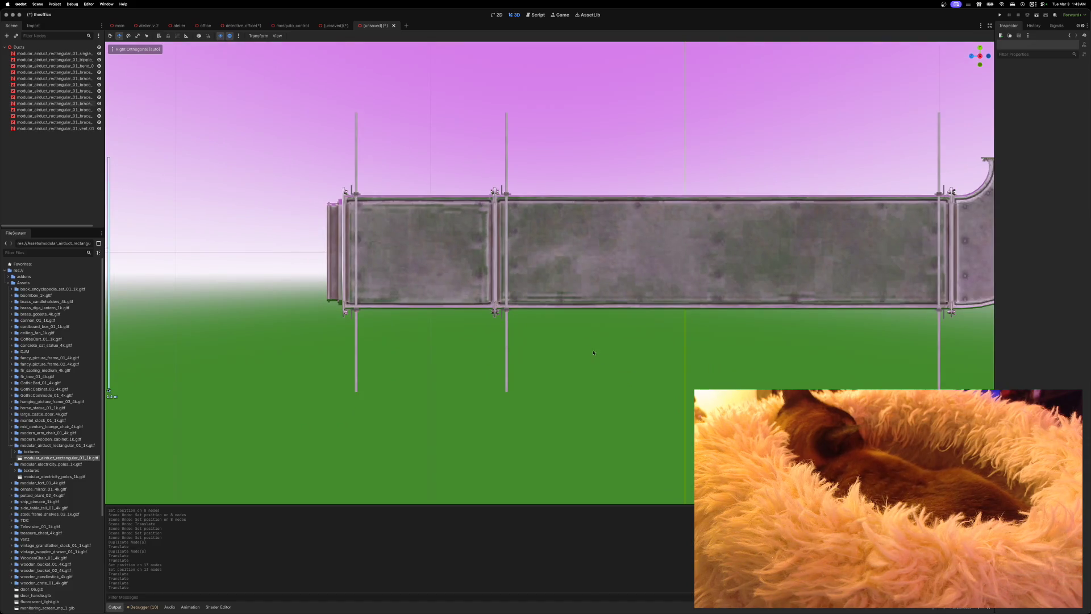
# Select the three upper braces and raise them slightly along Y in Perspective view
pyautogui.scroll(-2, 592, 350)
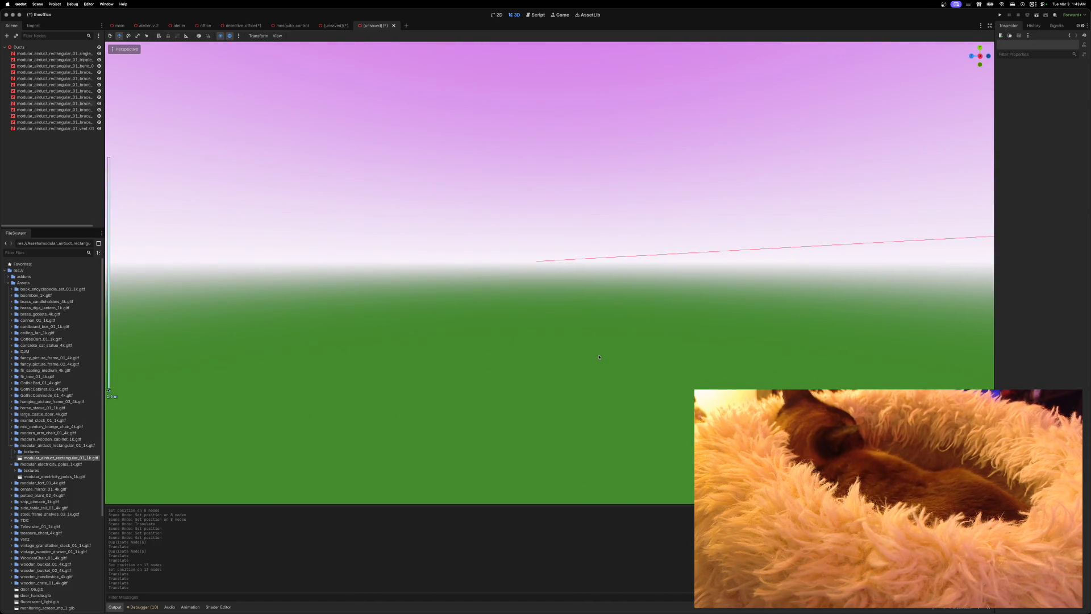
pyautogui.scroll(5, 599, 357)
pyautogui.scroll(-5, 599, 357)
pyautogui.hscroll(-5, 608, 367)
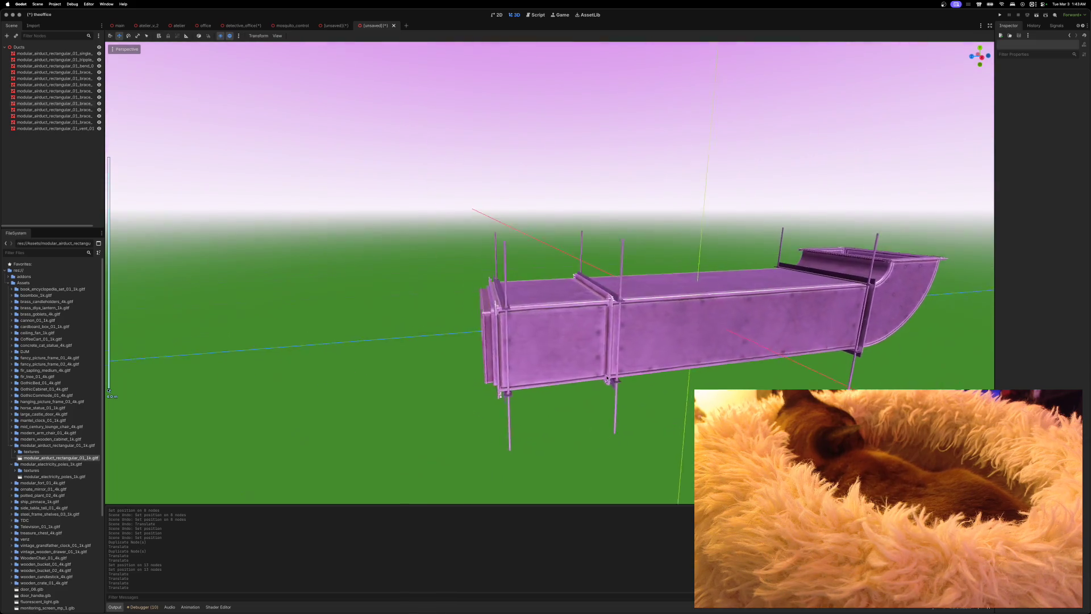
pyautogui.click(579, 291)
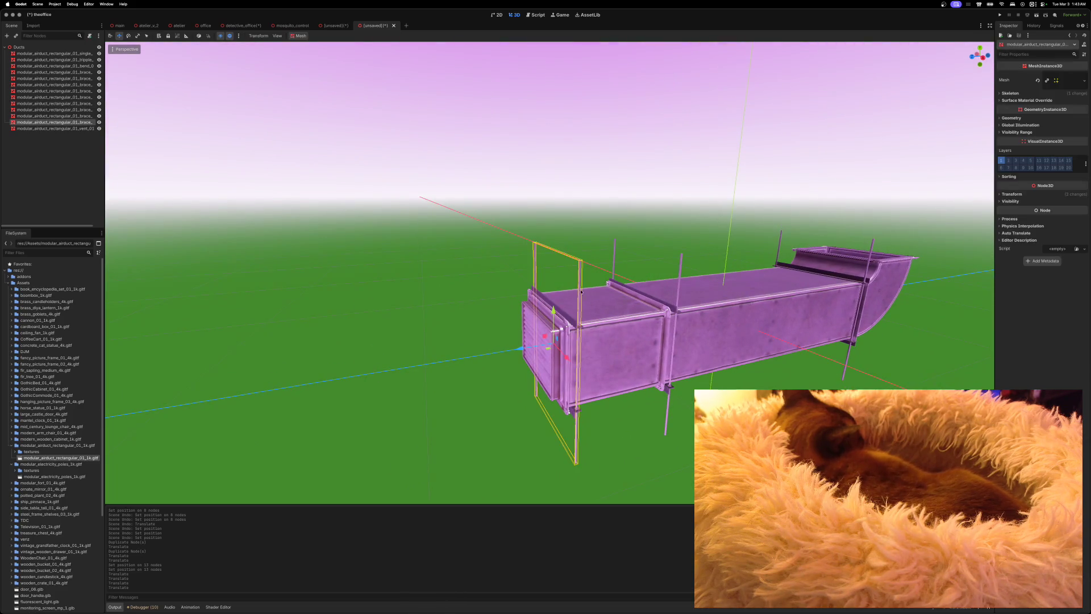
pyautogui.keyDown('shift'); pyautogui.click(681, 274); pyautogui.keyUp('shift')
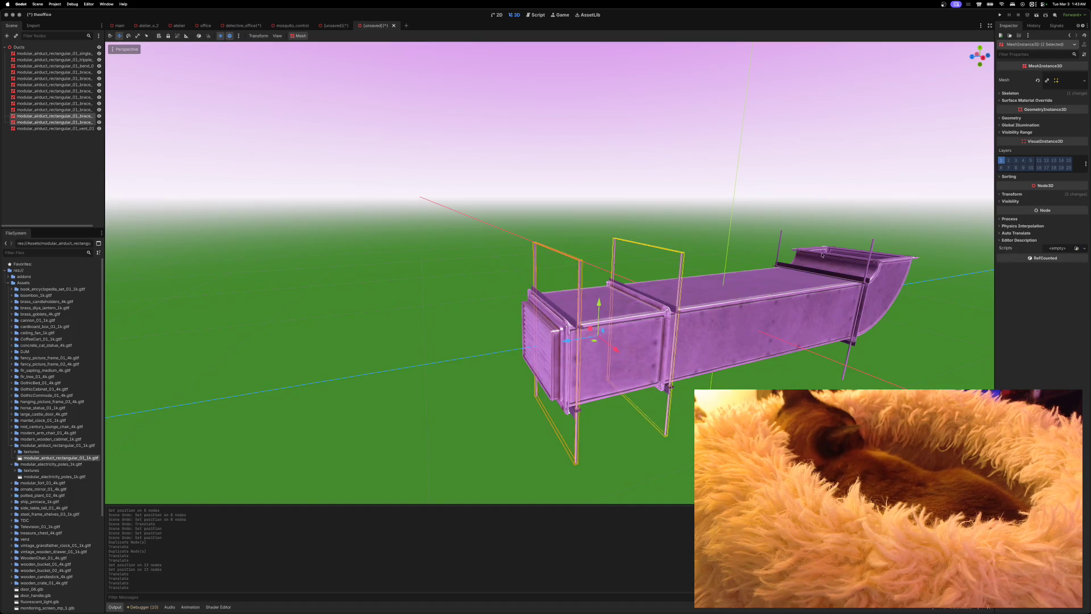
pyautogui.keyDown('shift'); pyautogui.click(872, 245); pyautogui.keyUp('shift')
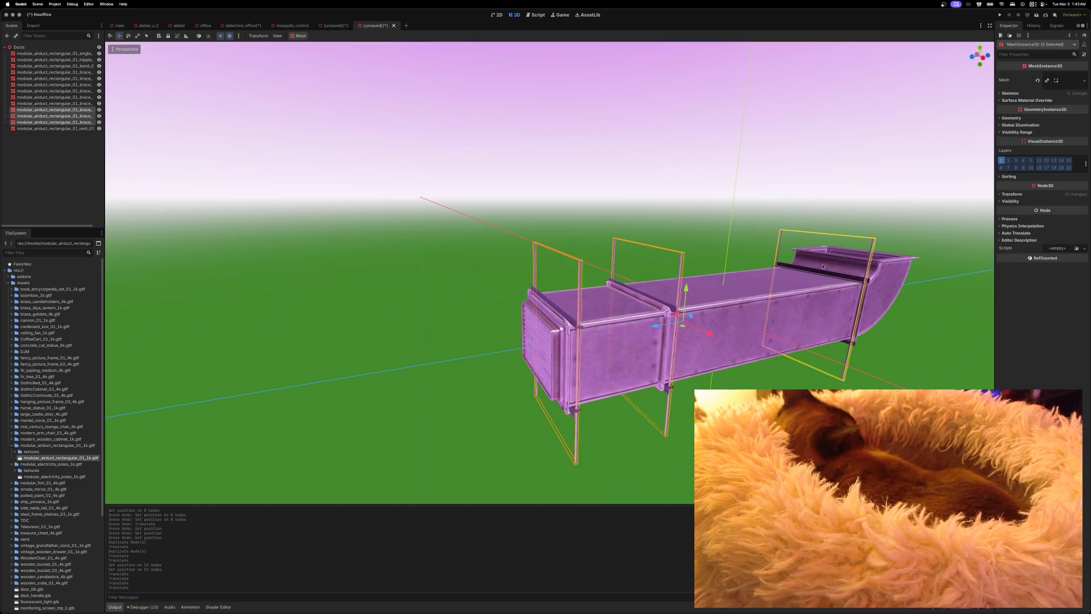
pyautogui.moveTo(686, 288); pyautogui.dragTo(688, 256)
pyautogui.click(502, 353)
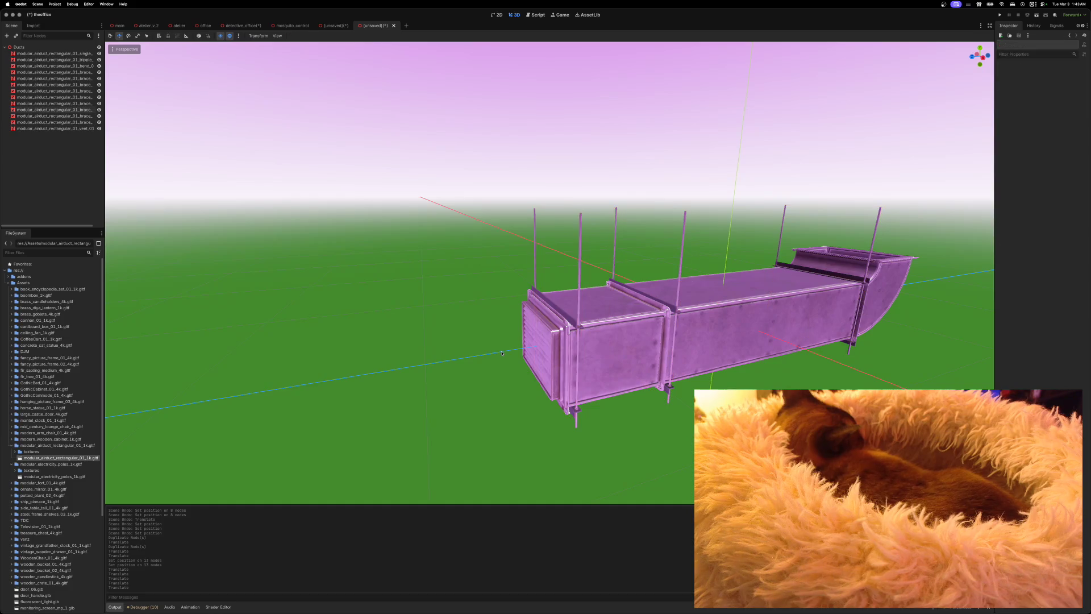
# Save the scene as ducts.tscn in the Scenes/Props folder
pyautogui.hotkey('ctrl', 's')
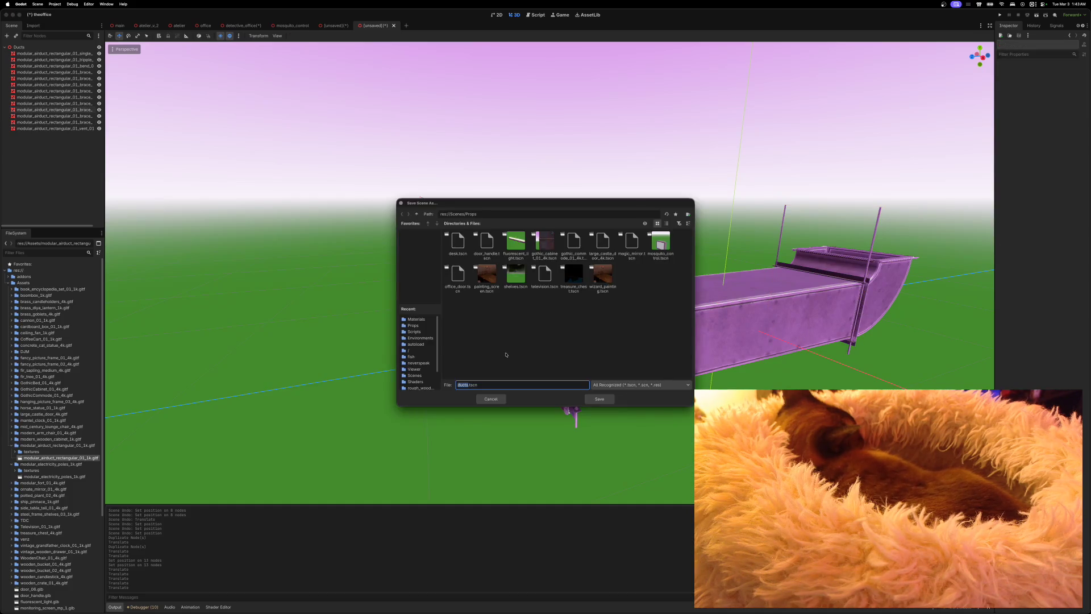
pyautogui.click(405, 328)
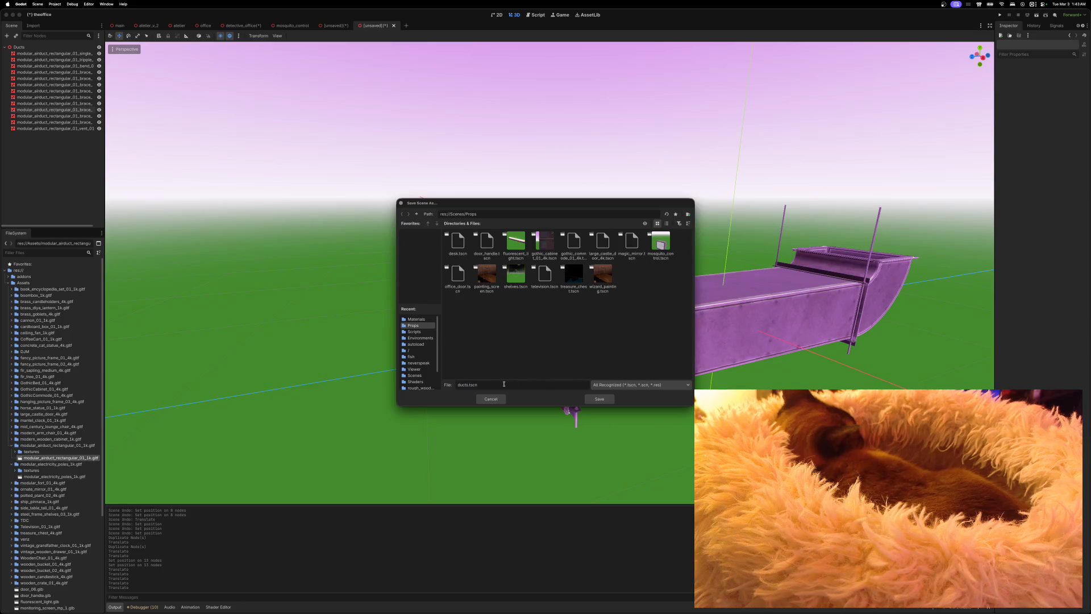
pyautogui.click(599, 399)
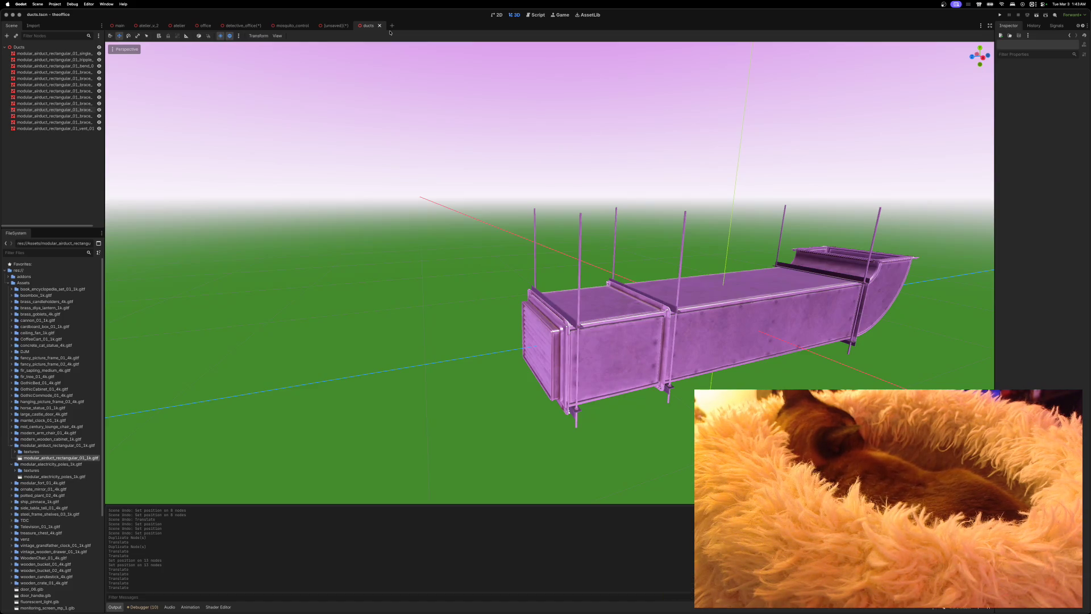
# Close the ducts scene and discard the unsaved scratch scene without saving
pyautogui.click(380, 26)
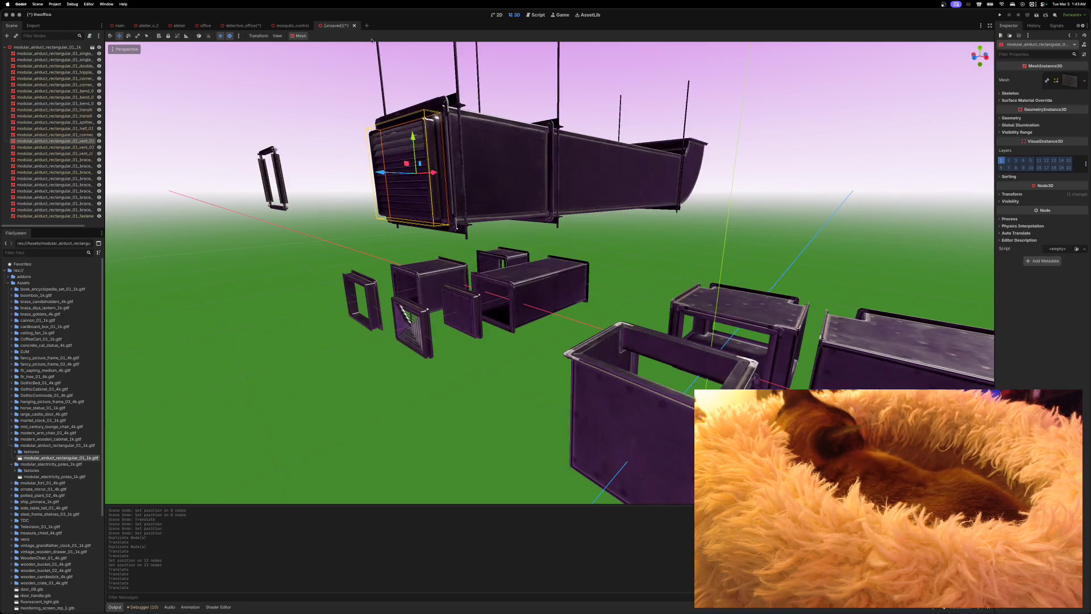
pyautogui.click(355, 26)
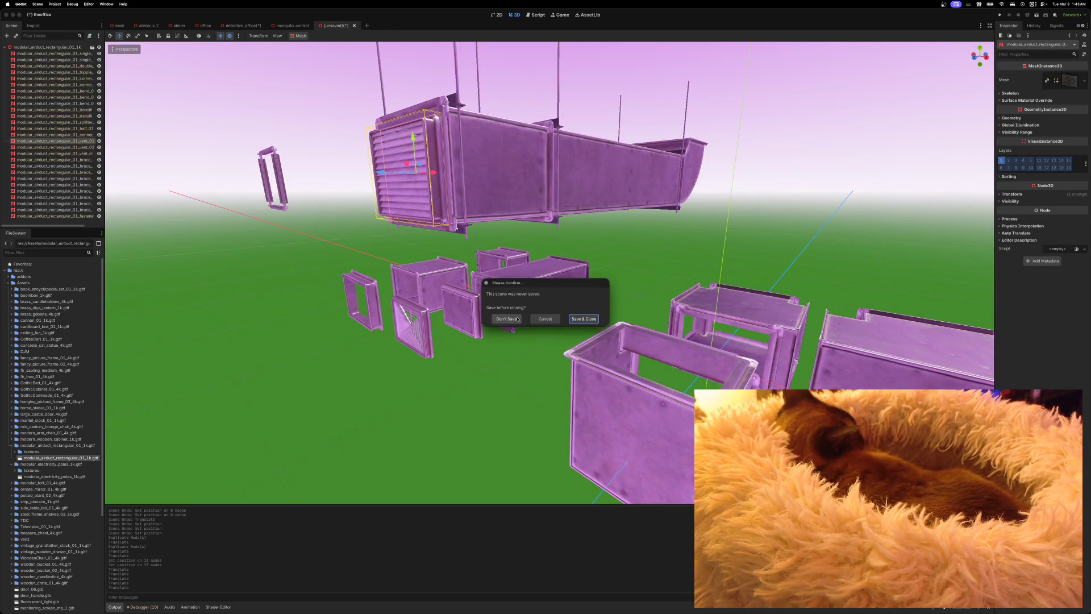
pyautogui.click(507, 319)
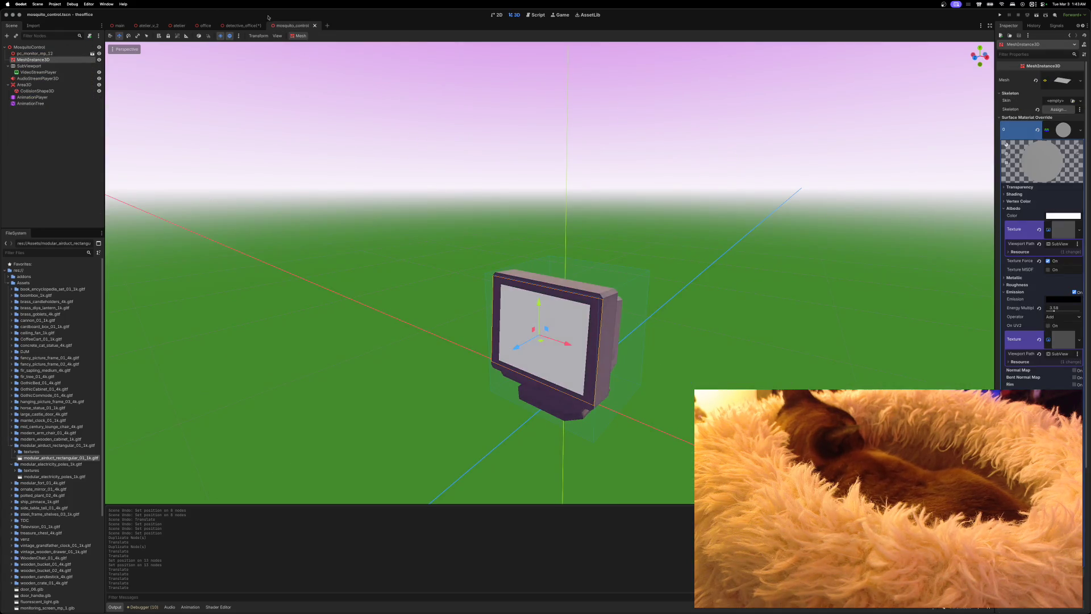
# Delete the modular_airduct_rectangular_01_1k node from the detective_office scene
pyautogui.click(237, 26)
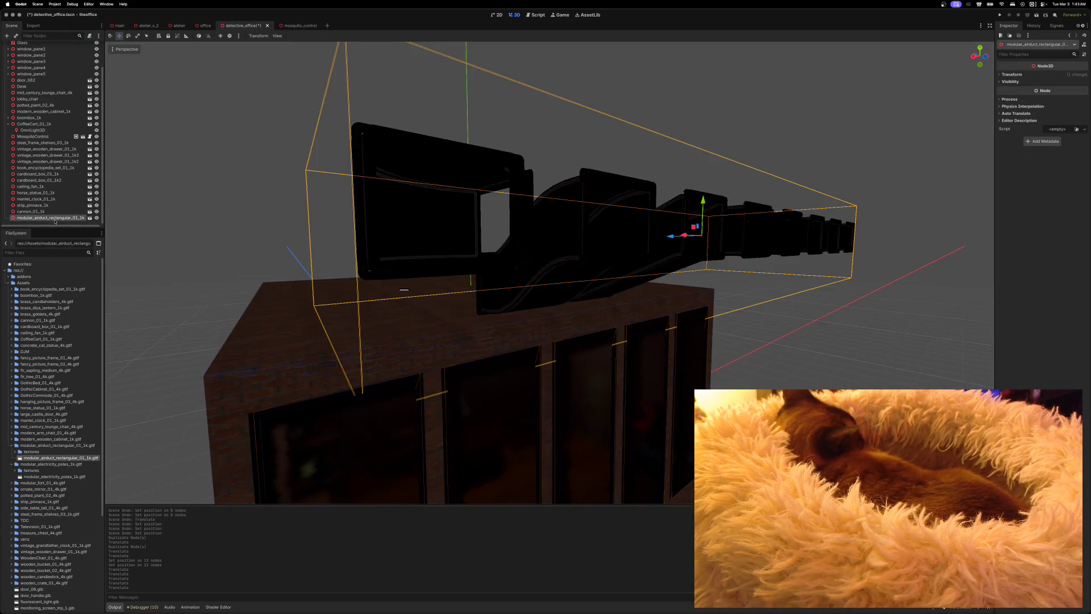
pyautogui.rightClick(52, 219)
pyautogui.click(76, 405)
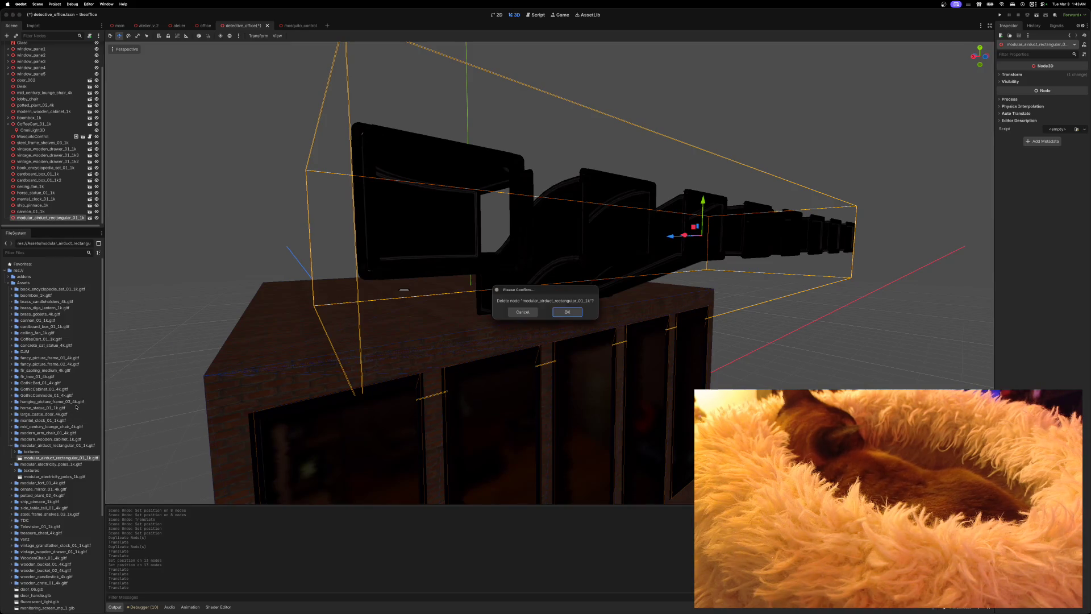
pyautogui.click(566, 313)
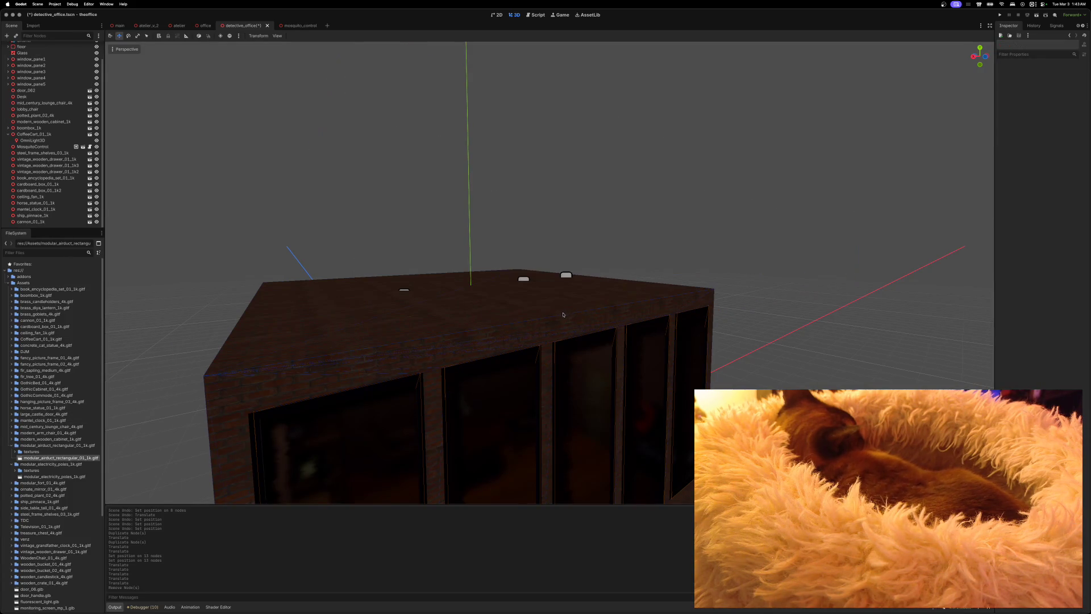
# Orbit the viewport to face the office's brick wall and door
pyautogui.scroll(-6, 559, 314)
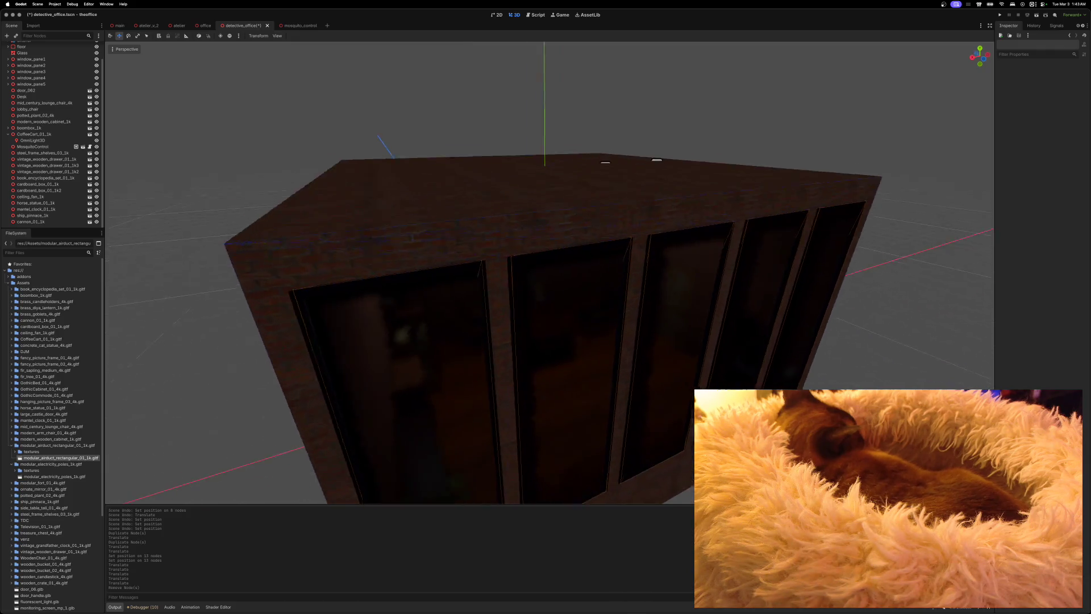
pyautogui.scroll(5, 559, 314)
pyautogui.moveTo(559, 315); pyautogui.dragTo(597, 267)
pyautogui.scroll(-3, 597, 267)
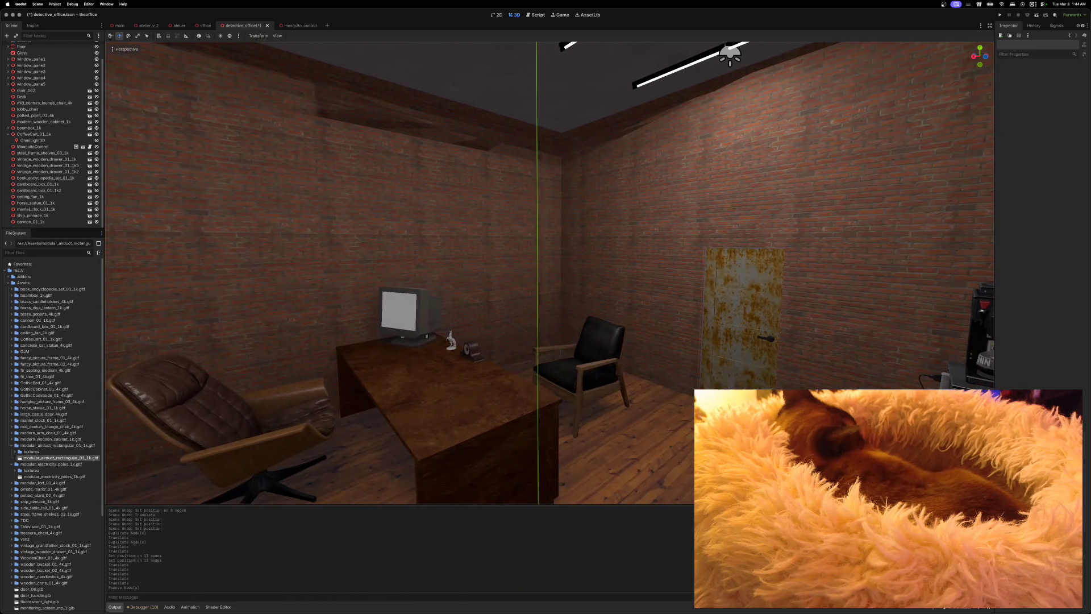
# Locate ducts.tscn under Scenes > Props and instance it into the office
pyautogui.click(8, 136)
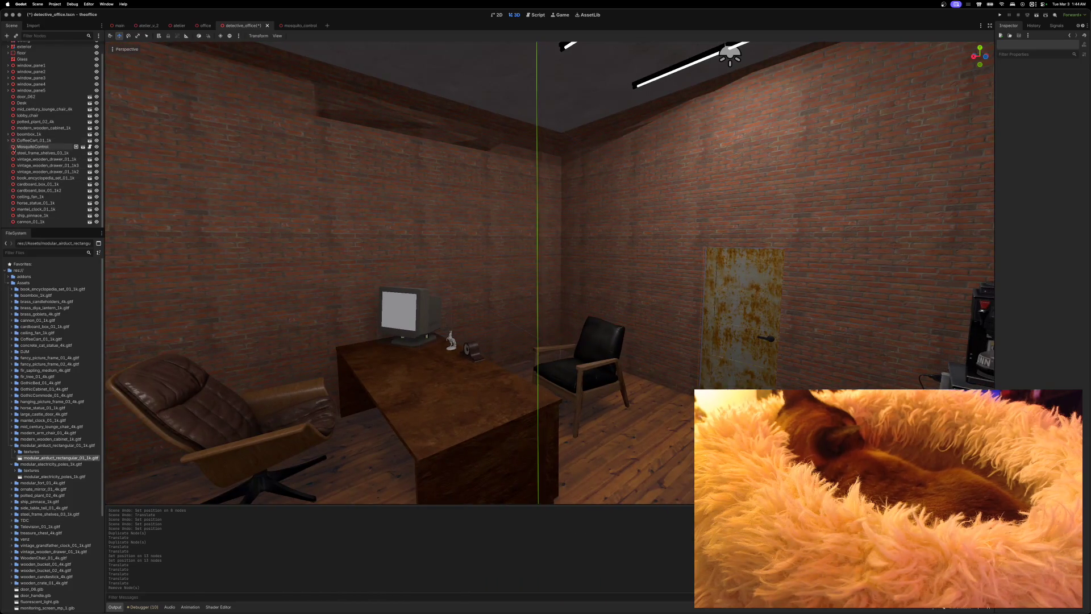
pyautogui.click(8, 283)
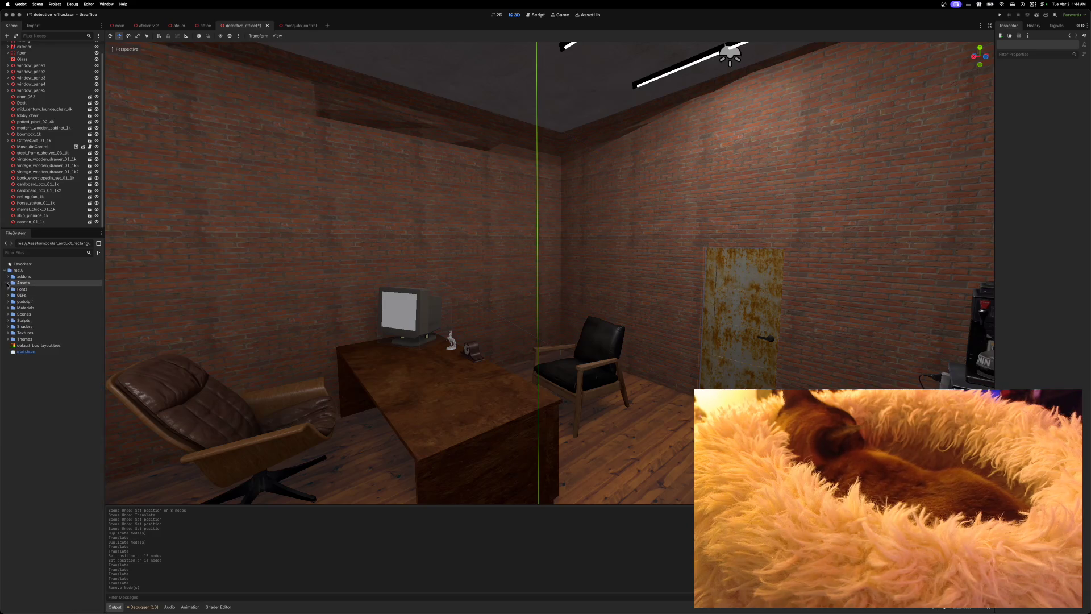
pyautogui.click(8, 314)
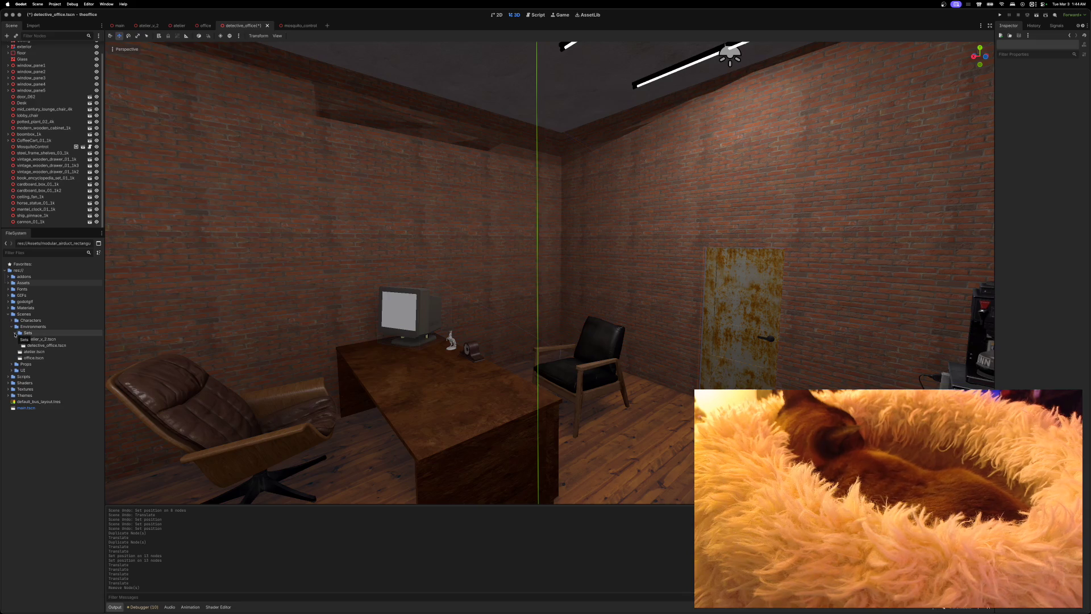
pyautogui.click(15, 333)
pyautogui.click(12, 327)
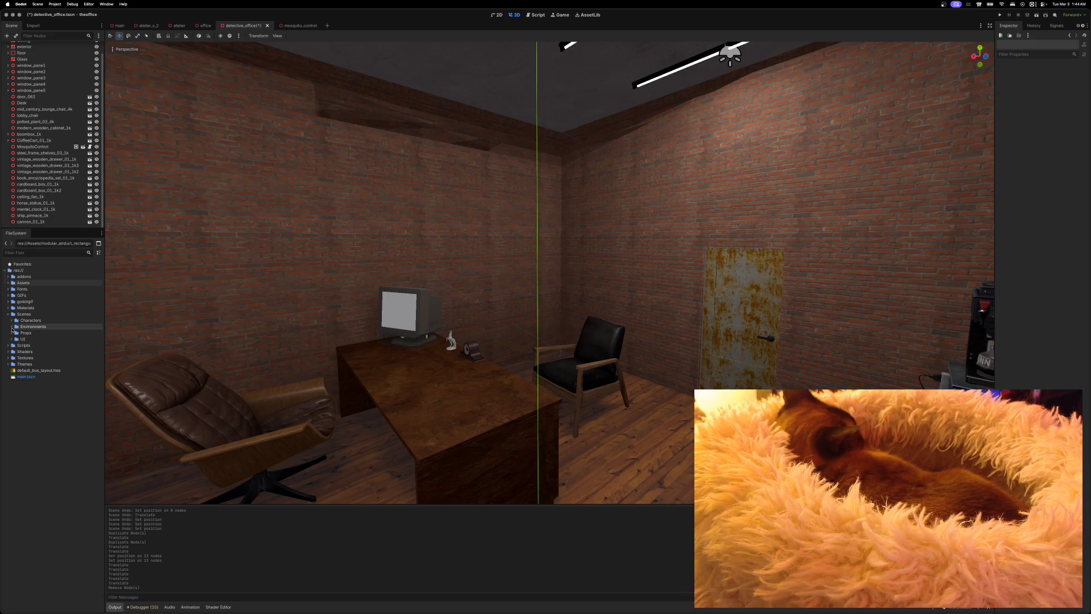
pyautogui.click(12, 333)
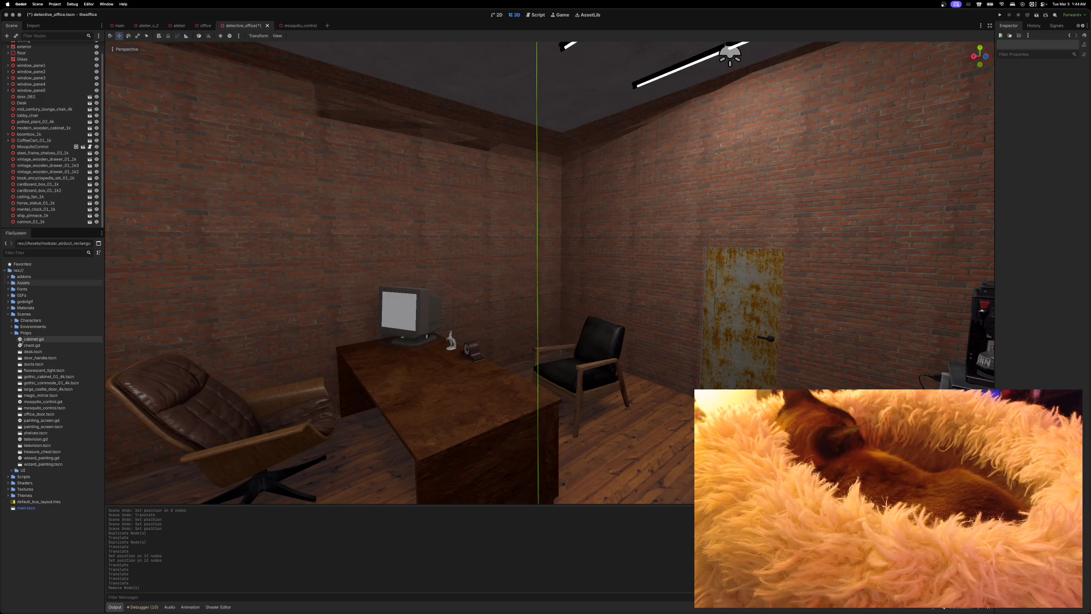
pyautogui.click(21, 365)
pyautogui.moveTo(21, 365); pyautogui.dragTo(310, 360)
# Move the Ducts prop away from the chair and undo an accidental scale of 90
pyautogui.hscroll(-5, 310, 359)
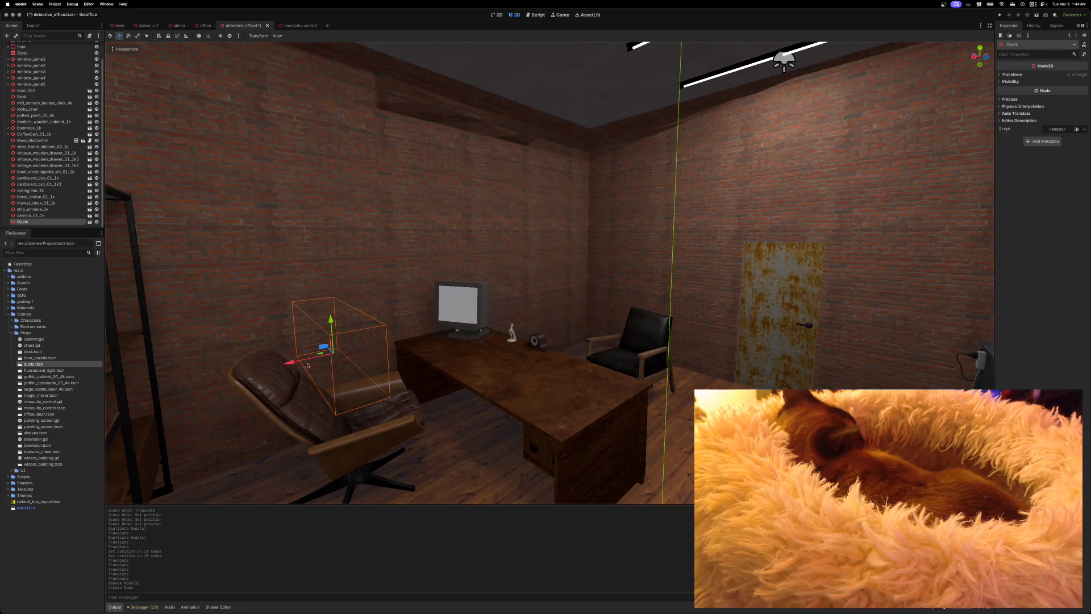
pyautogui.moveTo(327, 349)
pyautogui.mouseDown()
pyautogui.moveTo(421, 445)
pyautogui.moveTo(433, 177)
pyautogui.mouseUp()
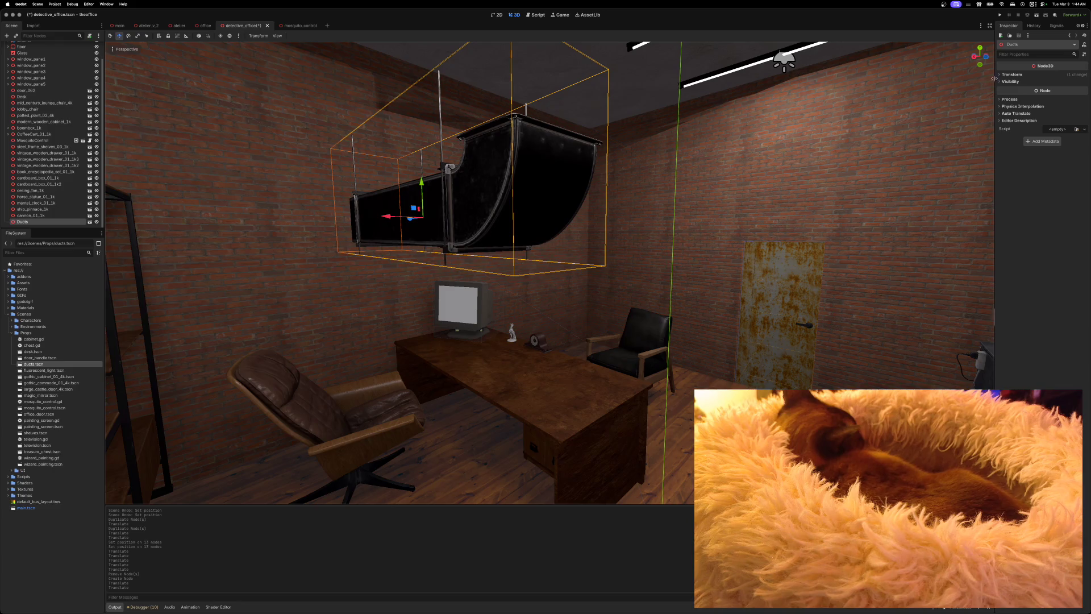
pyautogui.click(1012, 74)
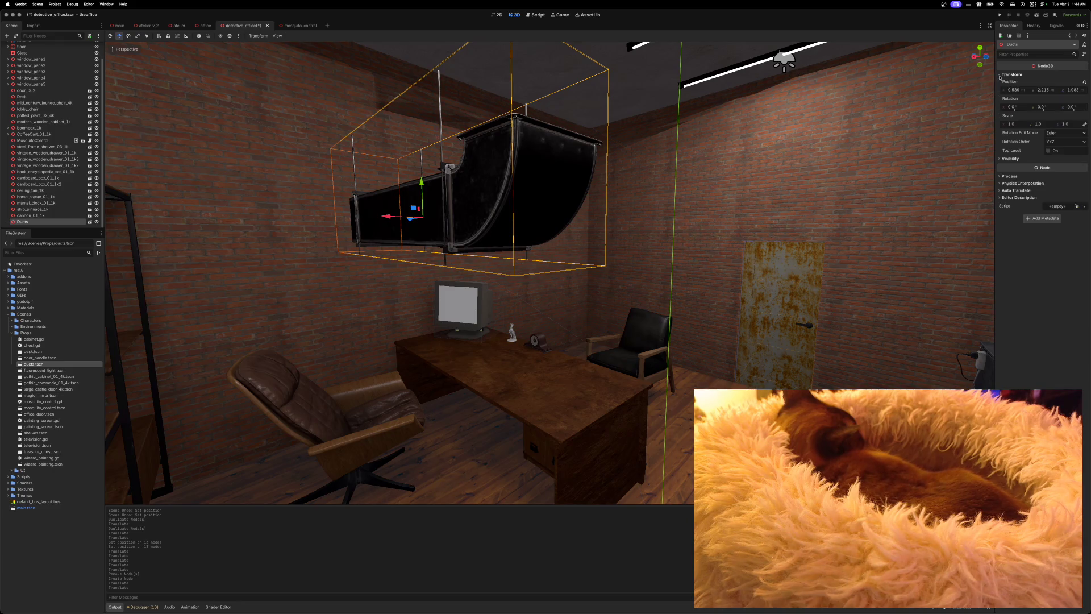
pyautogui.click(1043, 123)
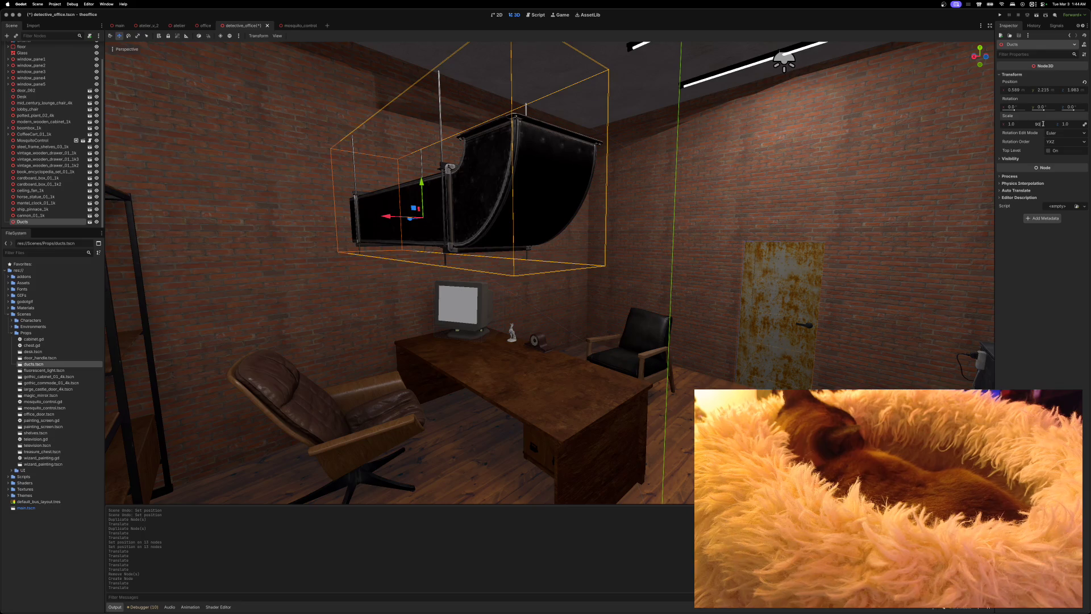
pyautogui.press('Return')
pyautogui.moveTo(856, 226); pyautogui.dragTo(682, 230)
pyautogui.press('d')
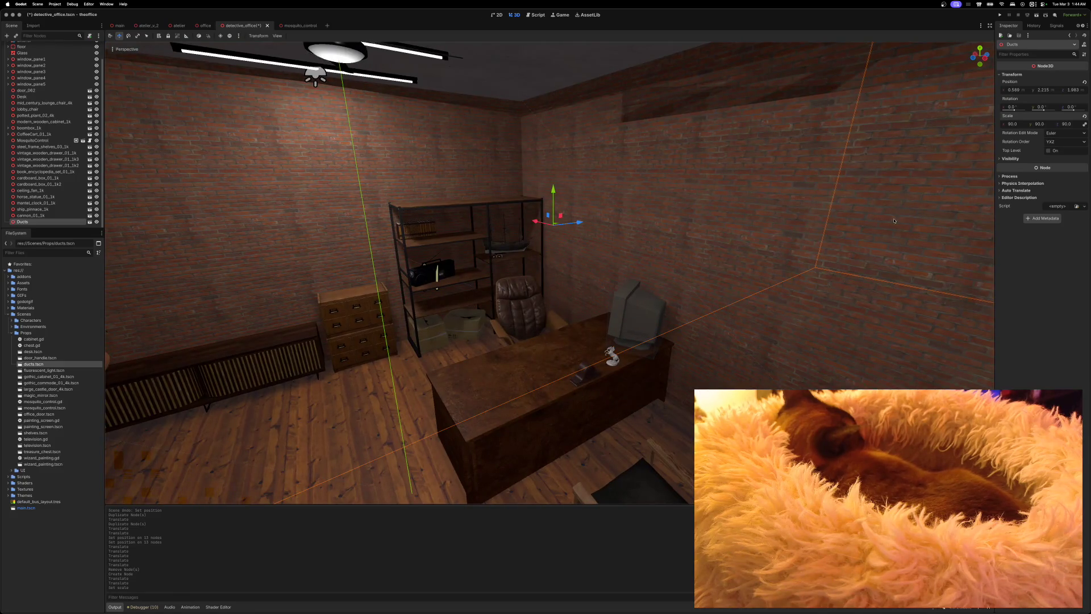
pyautogui.press('super+z')
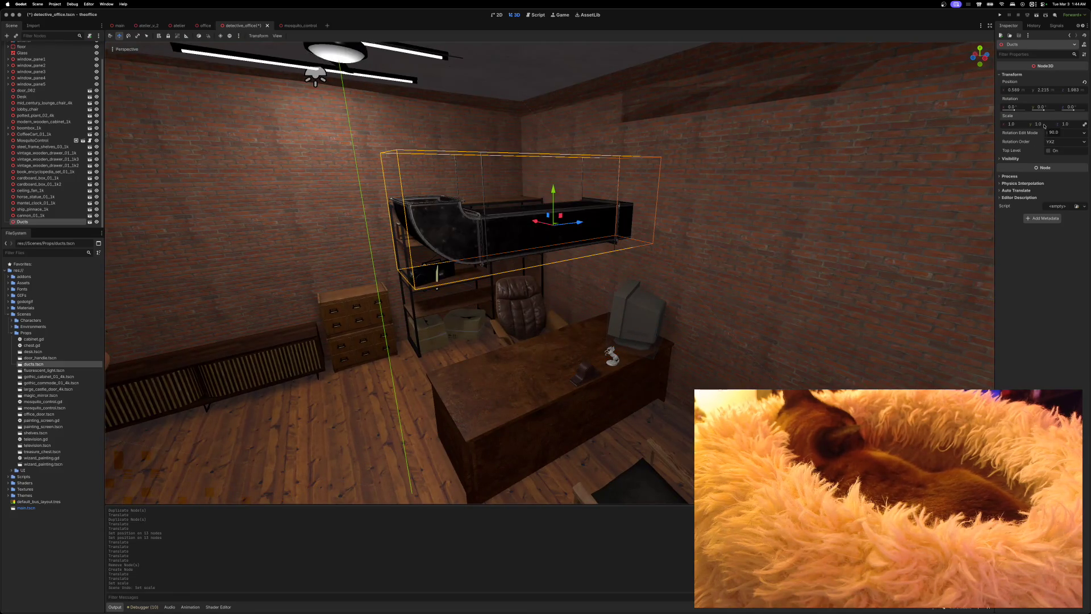
# Rotate the Ducts 90° around Y and begin moving them along X
pyautogui.click(1046, 105)
pyautogui.write('180')
pyautogui.press('Return')
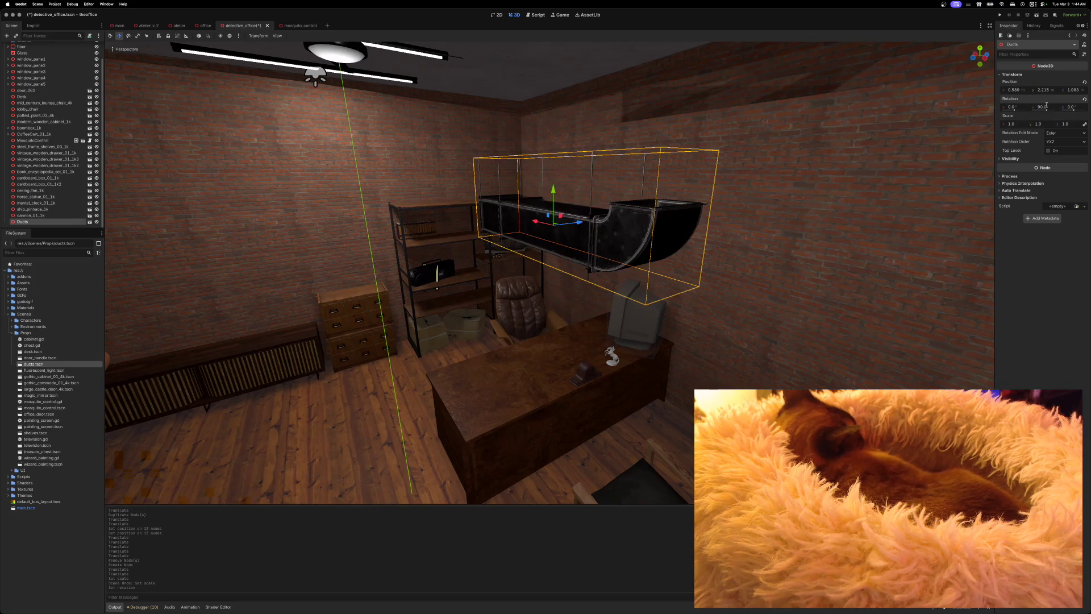
pyautogui.press('f')
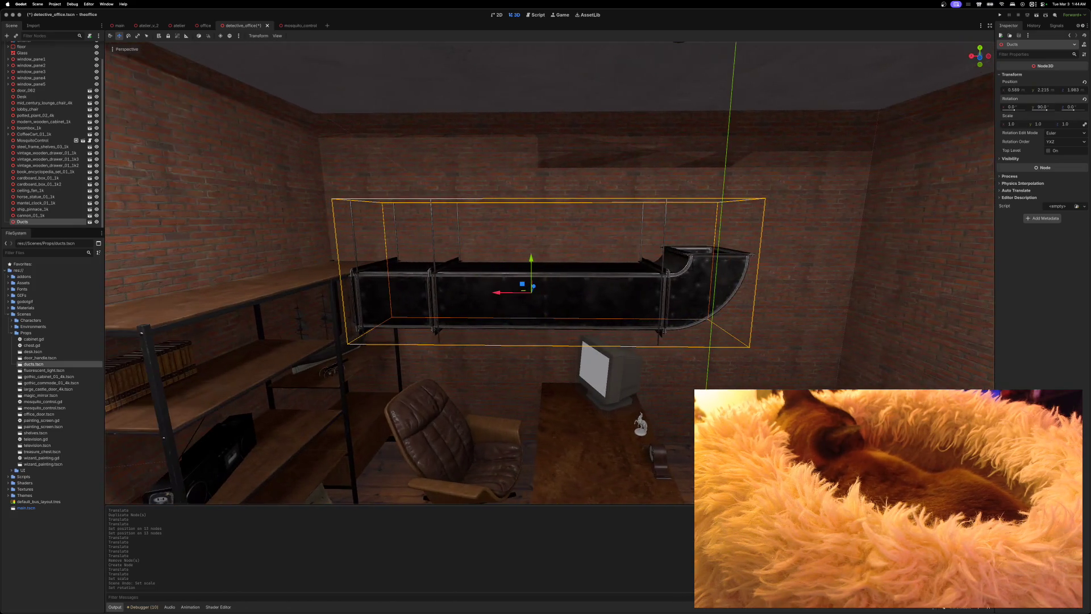
pyautogui.press('g')
pyautogui.press('x')
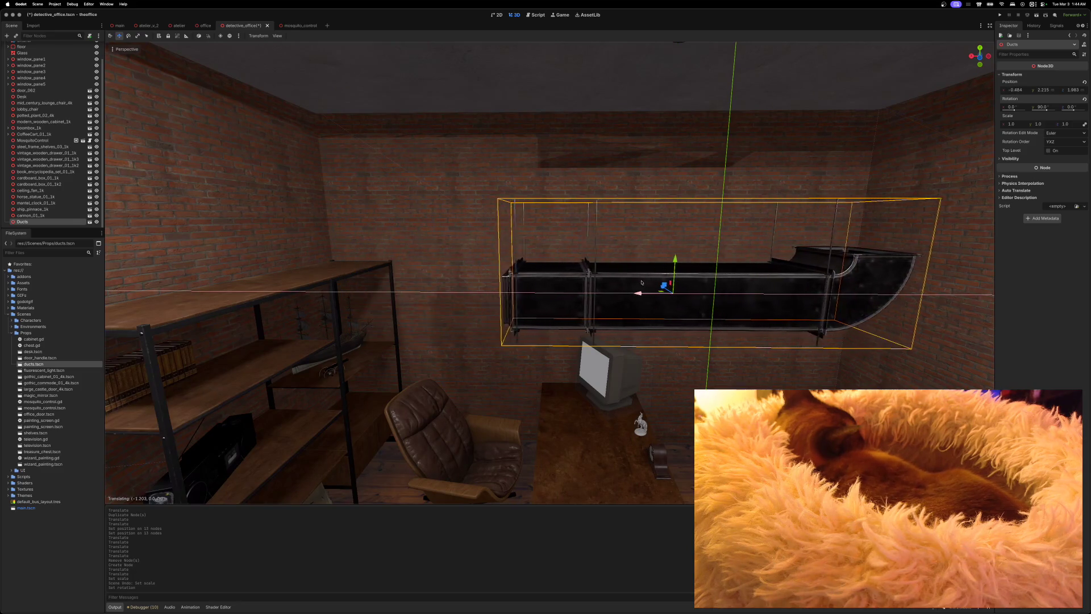
# Slide the Ducts along X and raise them up under the ceiling
pyautogui.click(706, 276)
pyautogui.scroll(6, 705, 276)
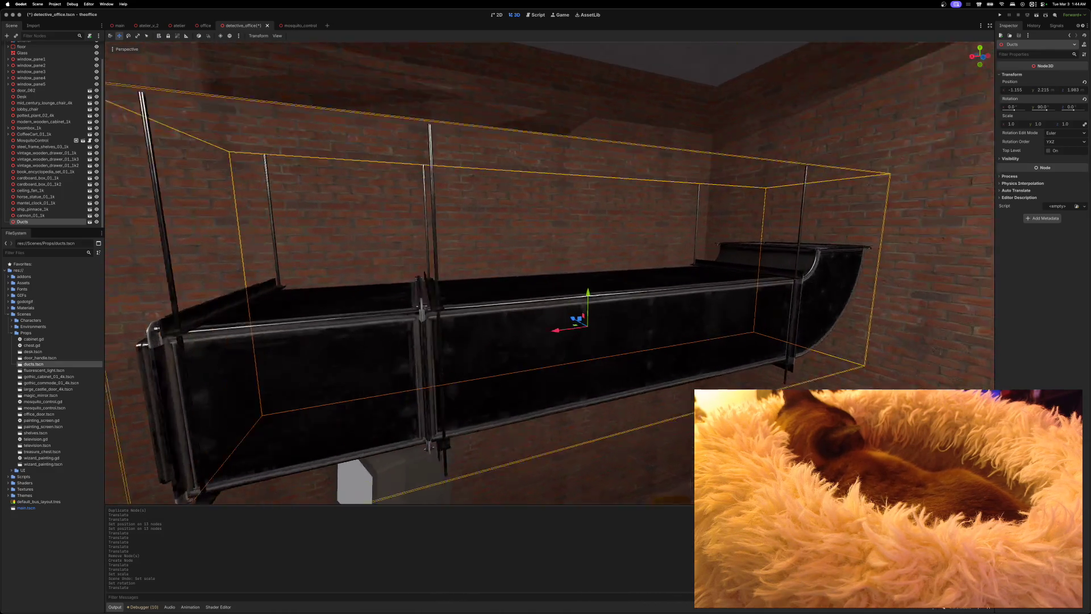
pyautogui.hscroll(5, 670, 294)
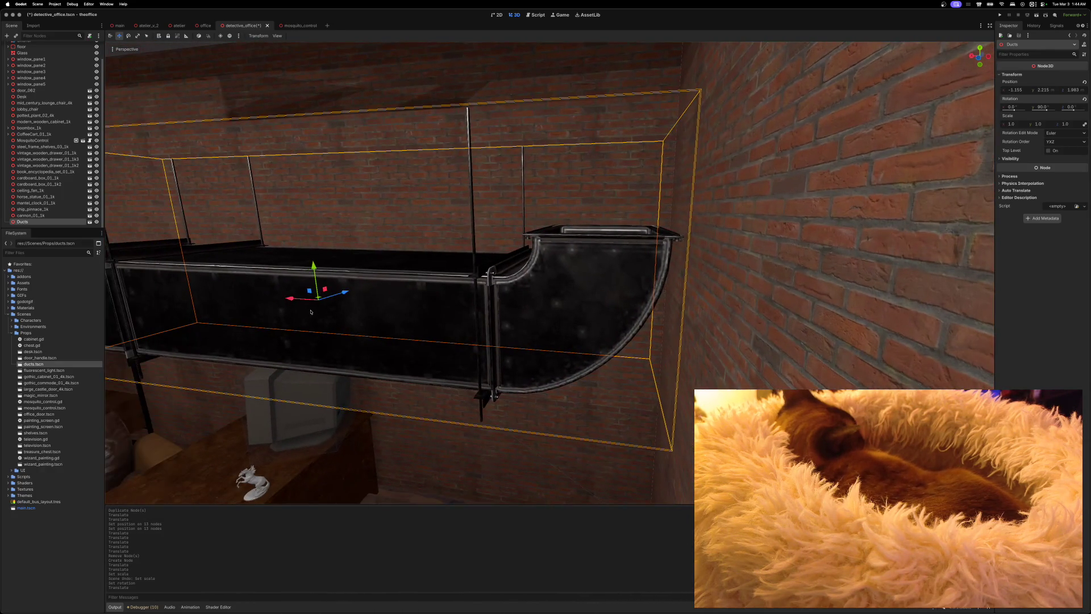
pyautogui.moveTo(290, 297); pyautogui.dragTo(309, 301)
pyautogui.scroll(-5, 350, 288)
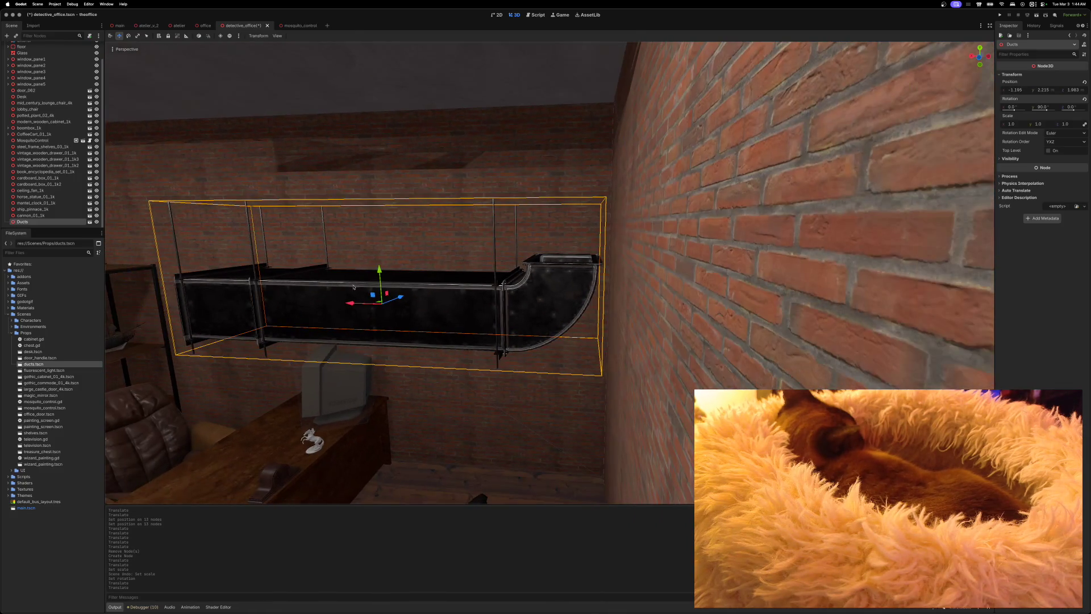
pyautogui.moveTo(379, 272); pyautogui.dragTo(372, 174)
pyautogui.scroll(5, 372, 174)
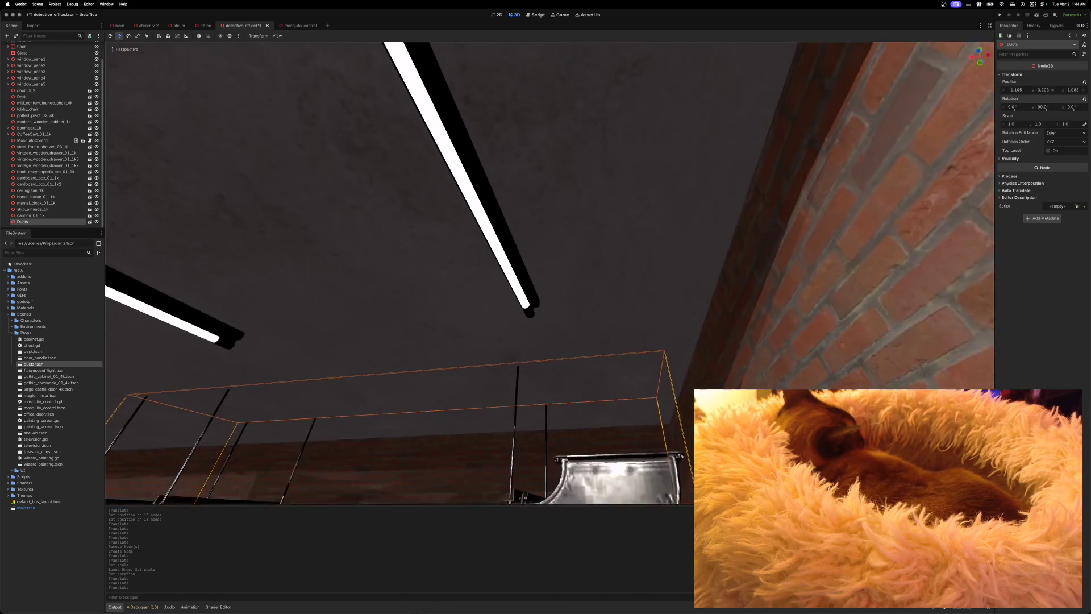
pyautogui.scroll(3, 419, 274)
pyautogui.moveTo(355, 348); pyautogui.dragTo(363, 271)
# Push the Ducts along Z against the wall and save detective_office.tscn
pyautogui.scroll(-5, 362, 271)
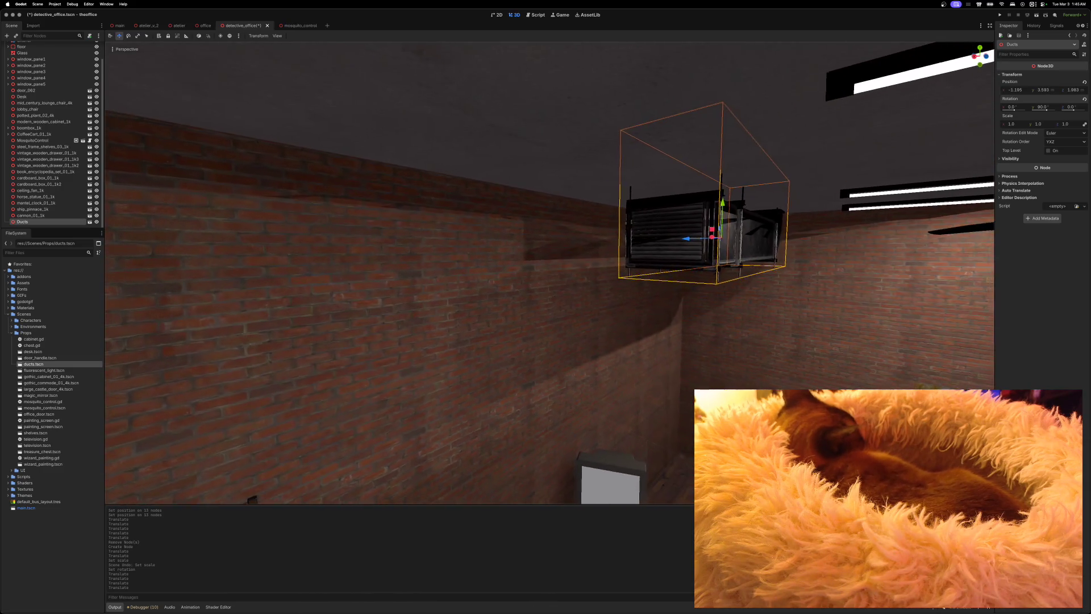
pyautogui.press('f')
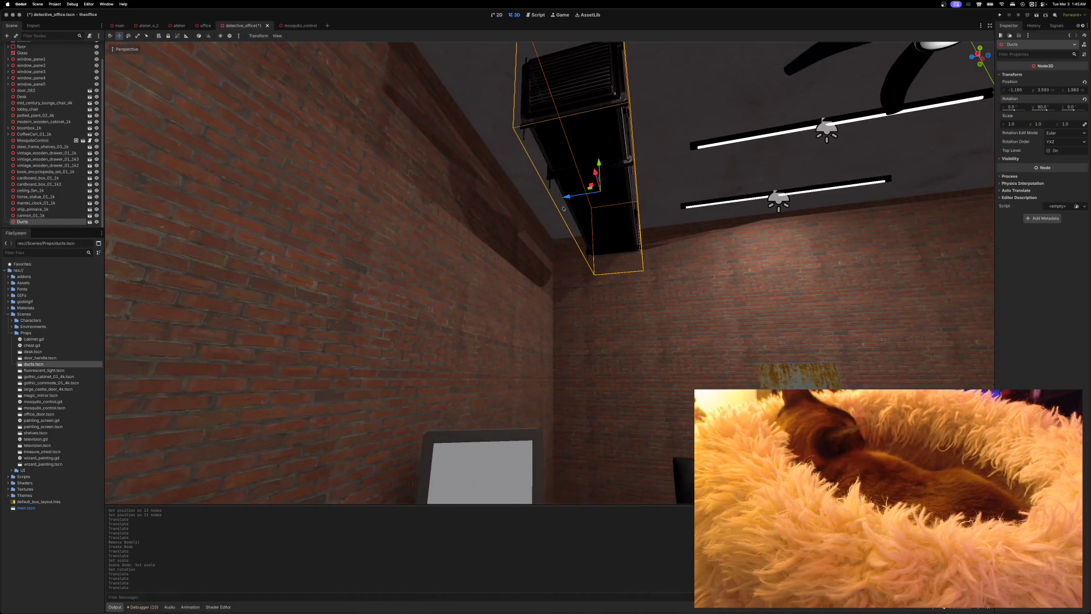
pyautogui.moveTo(563, 208)
pyautogui.mouseDown()
pyautogui.moveTo(522, 212)
pyautogui.moveTo(534, 171)
pyautogui.moveTo(523, 227)
pyautogui.moveTo(521, 208)
pyautogui.mouseUp()
pyautogui.scroll(-5, 521, 212)
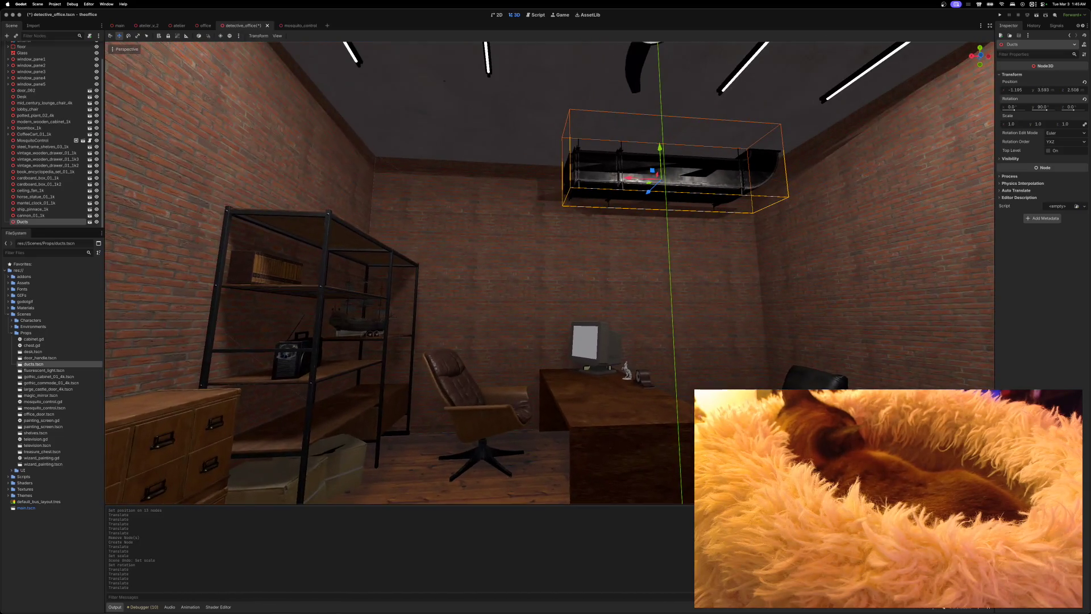
pyautogui.scroll(2, 600, 265)
pyautogui.press('cmd+s')
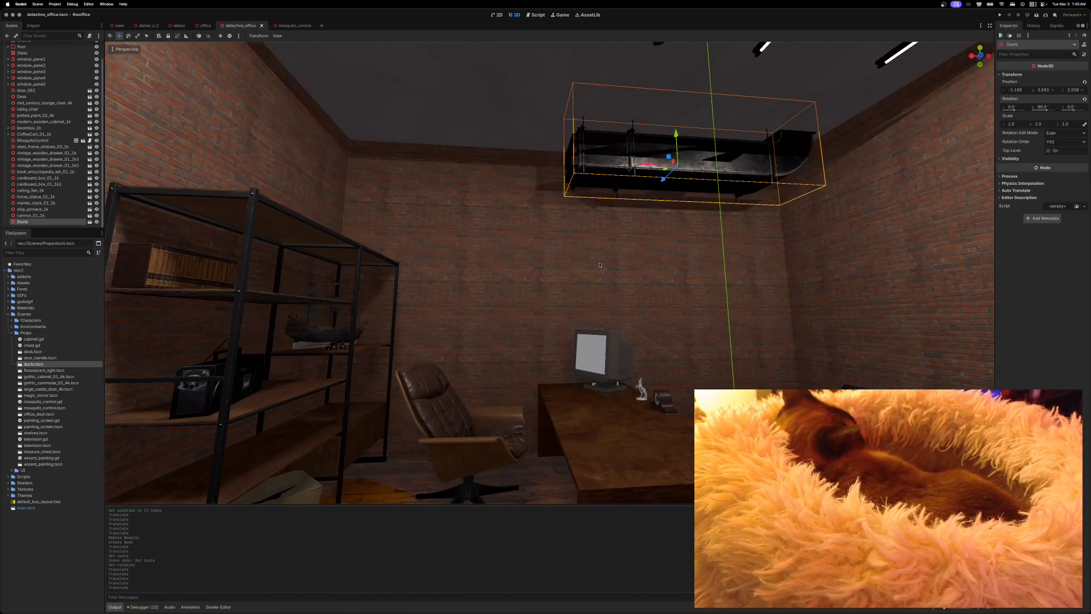
pyautogui.moveTo(600, 265)
pyautogui.mouseDown()
pyautogui.moveTo(600, 233)
pyautogui.moveTo(596, 250)
pyautogui.moveTo(506, 265)
pyautogui.moveTo(590, 300)
pyautogui.mouseUp()
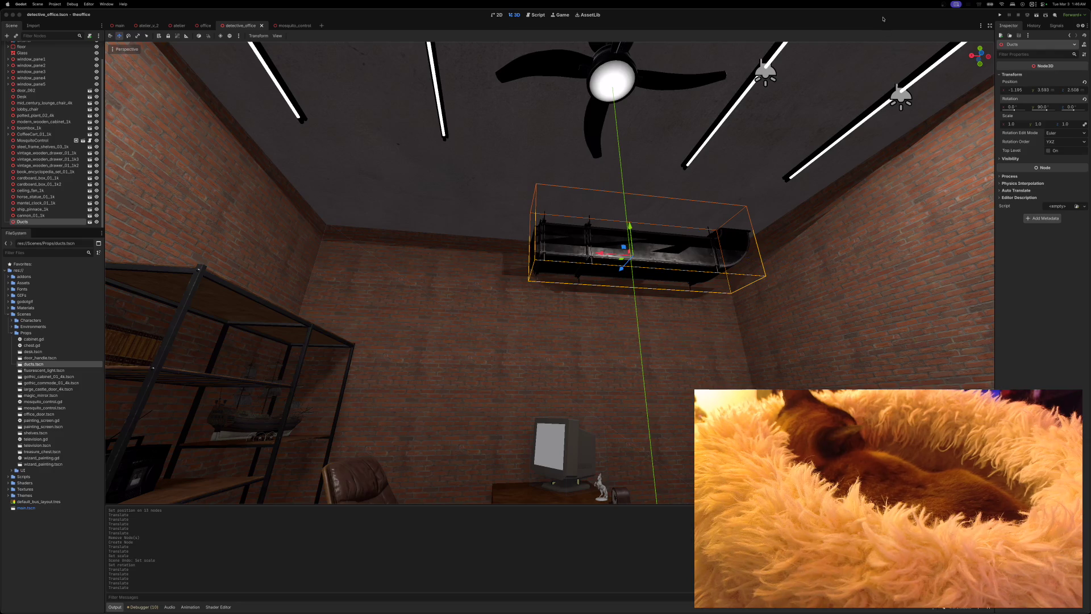
pyautogui.moveTo(837, 219)
pyautogui.mouseDown()
pyautogui.moveTo(786, 45)
pyautogui.moveTo(761, 85)
pyautogui.moveTo(739, 51)
pyautogui.moveTo(750, 113)
pyautogui.moveTo(727, 105)
pyautogui.moveTo(733, 45)
pyautogui.moveTo(750, 157)
pyautogui.moveTo(682, 164)
pyautogui.moveTo(759, 193)
pyautogui.moveTo(569, 182)
pyautogui.moveTo(699, 178)
pyautogui.moveTo(721, 171)
pyautogui.moveTo(739, 145)
pyautogui.moveTo(762, 188)
pyautogui.moveTo(796, 154)
pyautogui.moveTo(819, 165)
pyautogui.mouseUp()
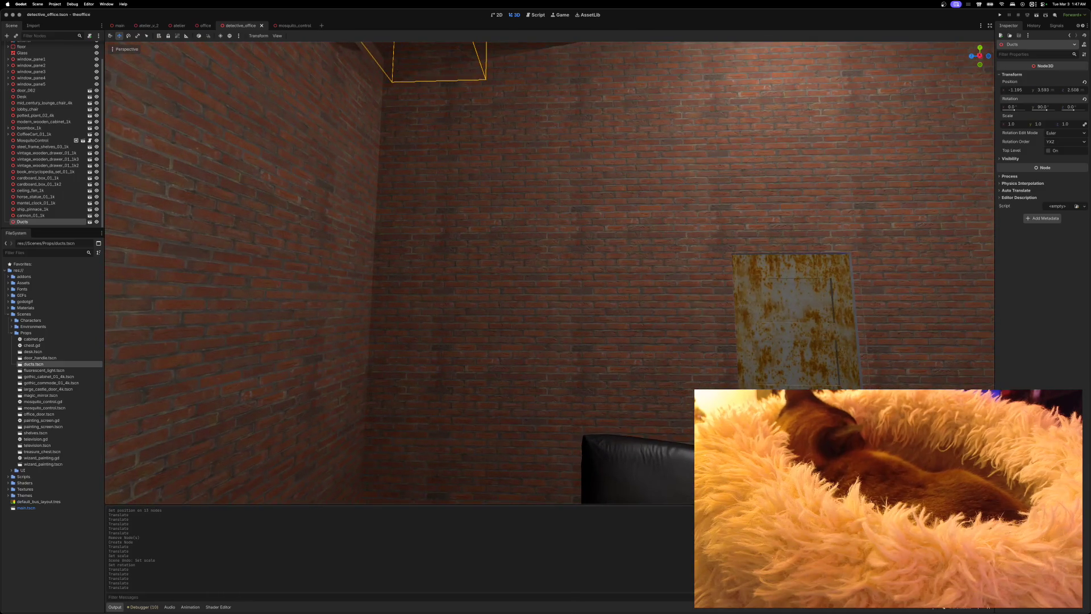
# Close mosquito_control and add a MeshInstance3D child under the DetectiveOffice root
pyautogui.click(296, 25)
pyautogui.click(316, 25)
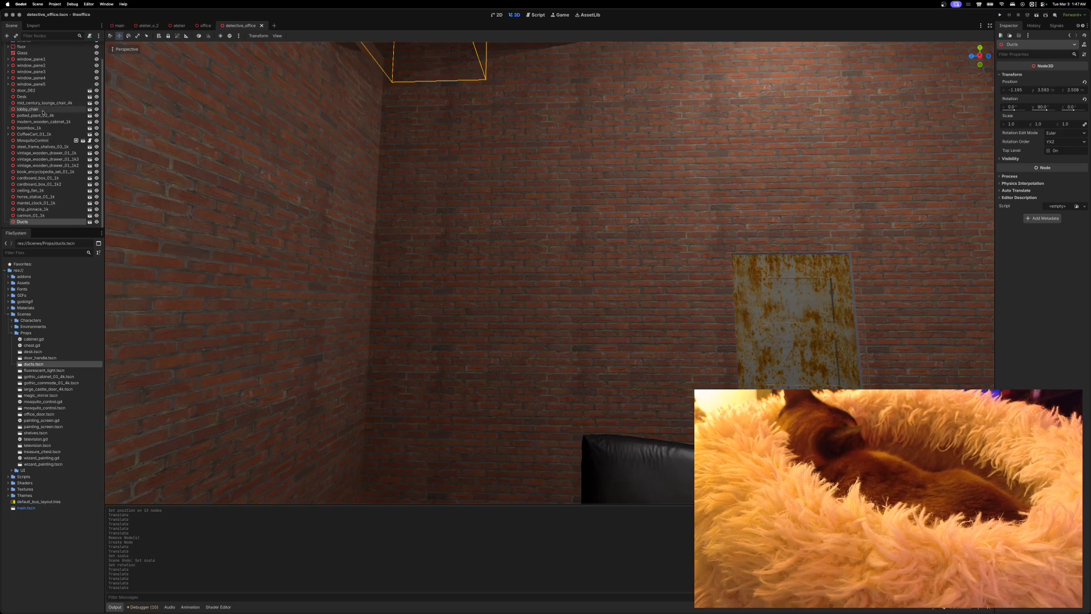
pyautogui.scroll(2, 43, 109)
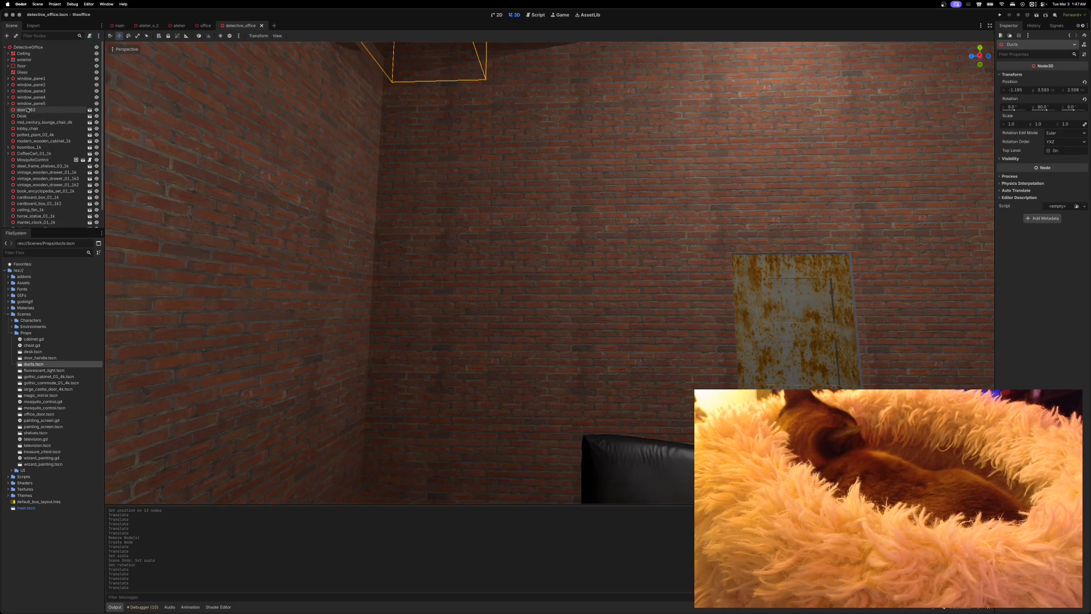
pyautogui.click(46, 48)
pyautogui.rightClick(47, 48)
pyautogui.click(80, 54)
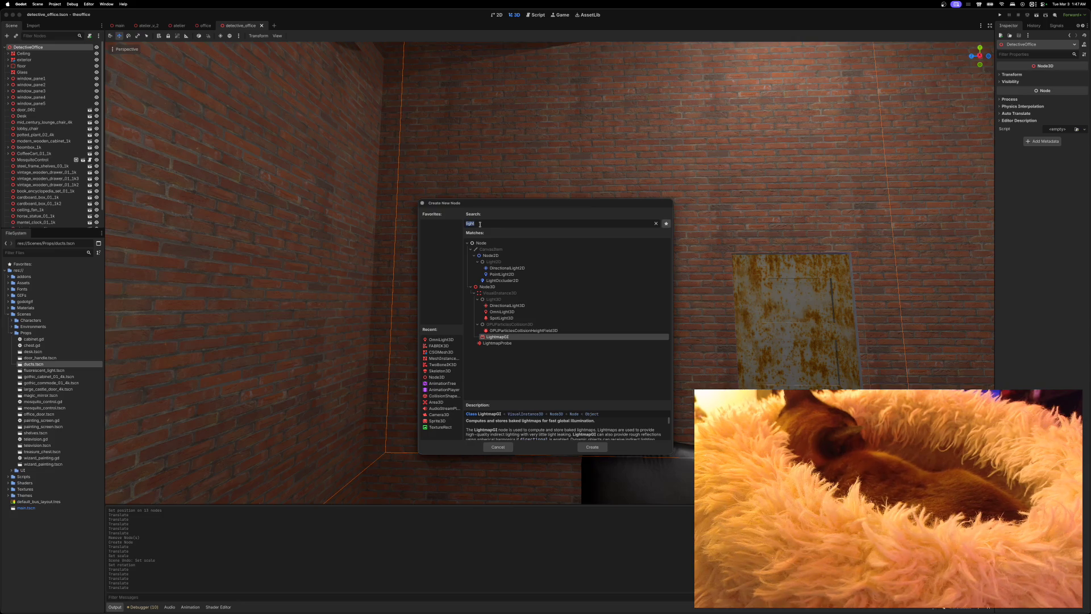
pyautogui.write('mesh')
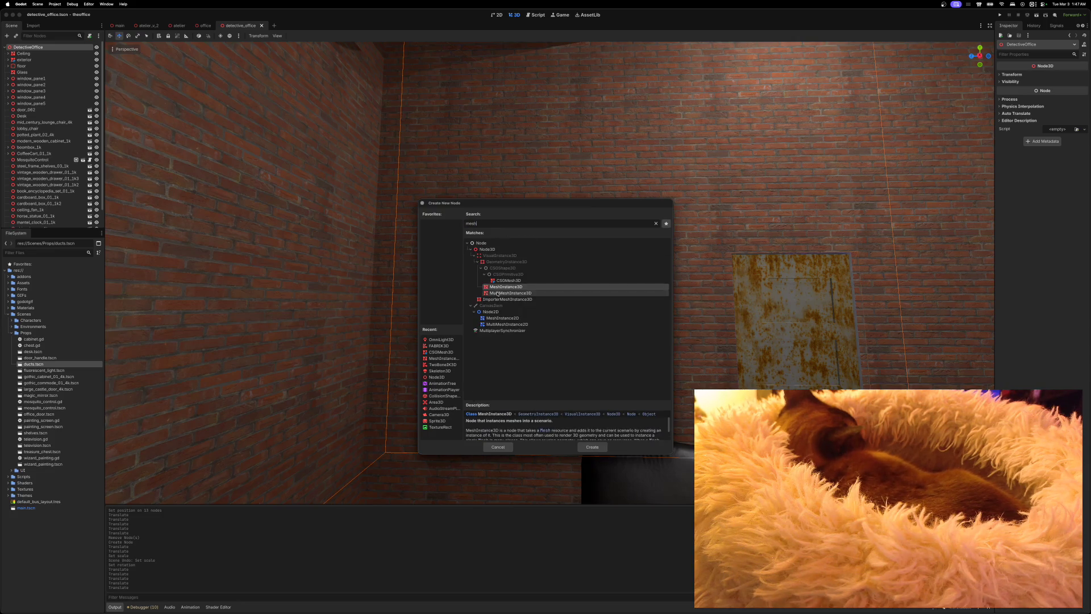
pyautogui.click(590, 447)
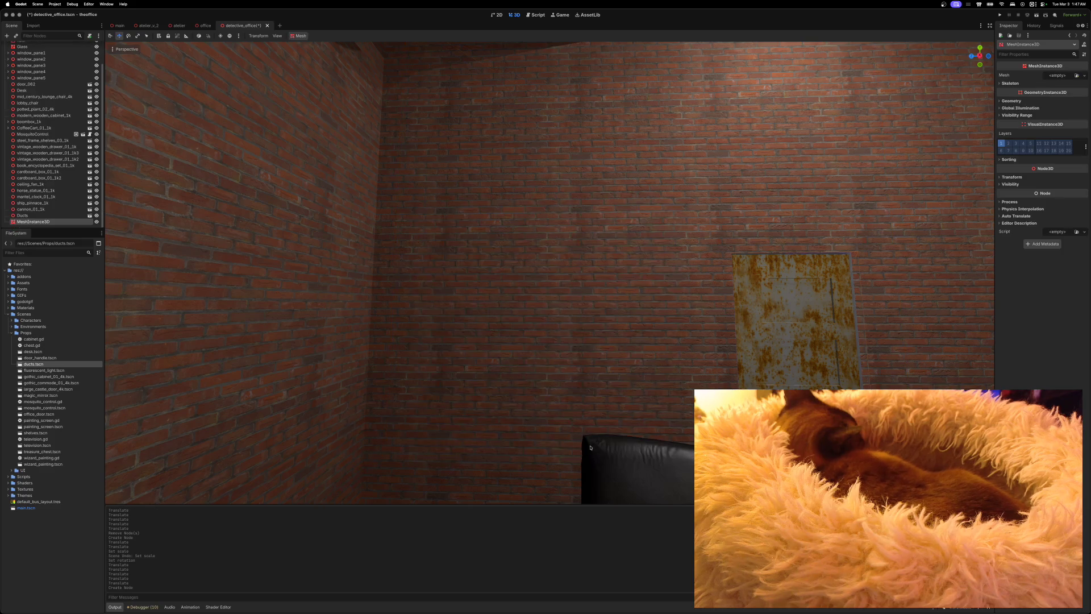
# Move the MeshInstance3D up onto the brick wall, left of the rusty door
pyautogui.hscroll(10, 606, 391)
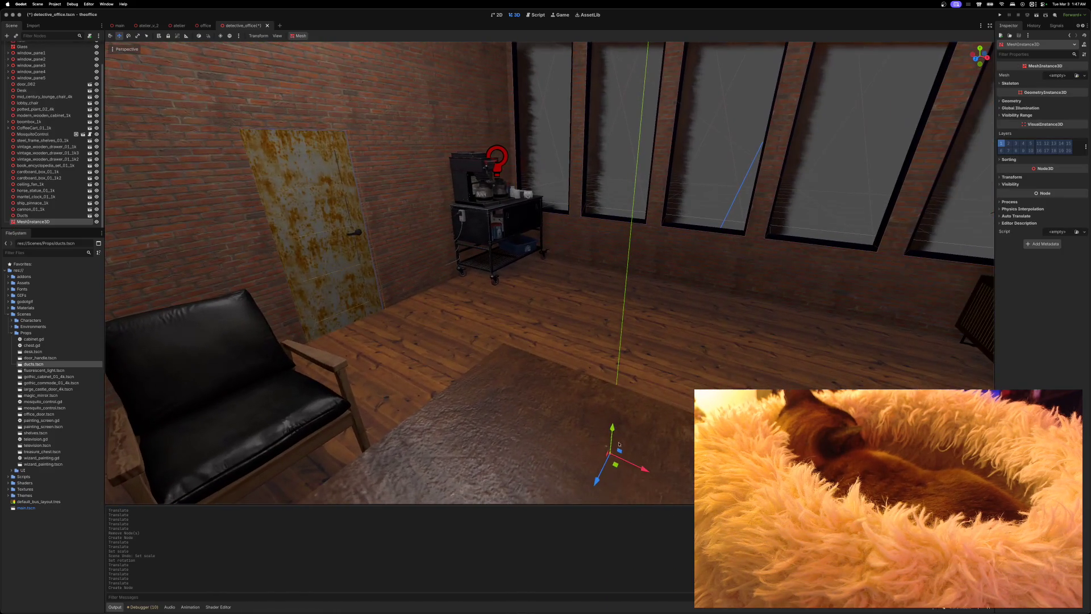
pyautogui.moveTo(643, 471)
pyautogui.mouseDown()
pyautogui.moveTo(434, 382)
pyautogui.moveTo(410, 358)
pyautogui.moveTo(369, 301)
pyautogui.moveTo(345, 167)
pyautogui.mouseUp()
pyautogui.moveTo(375, 208); pyautogui.dragTo(205, 233)
pyautogui.press('f')
pyautogui.moveTo(493, 302); pyautogui.dragTo(414, 305)
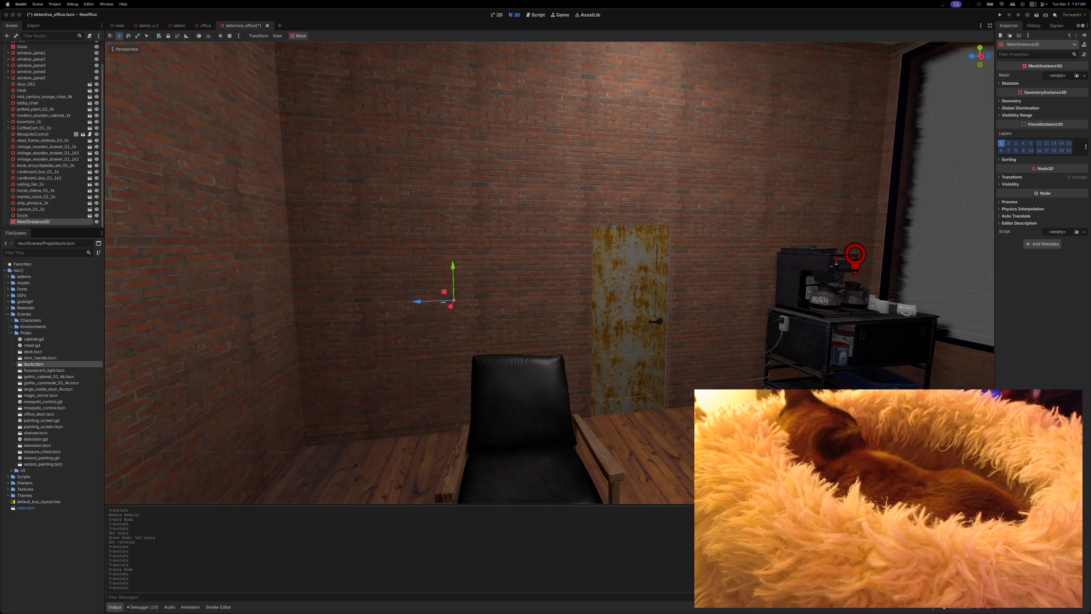
pyautogui.click(1057, 75)
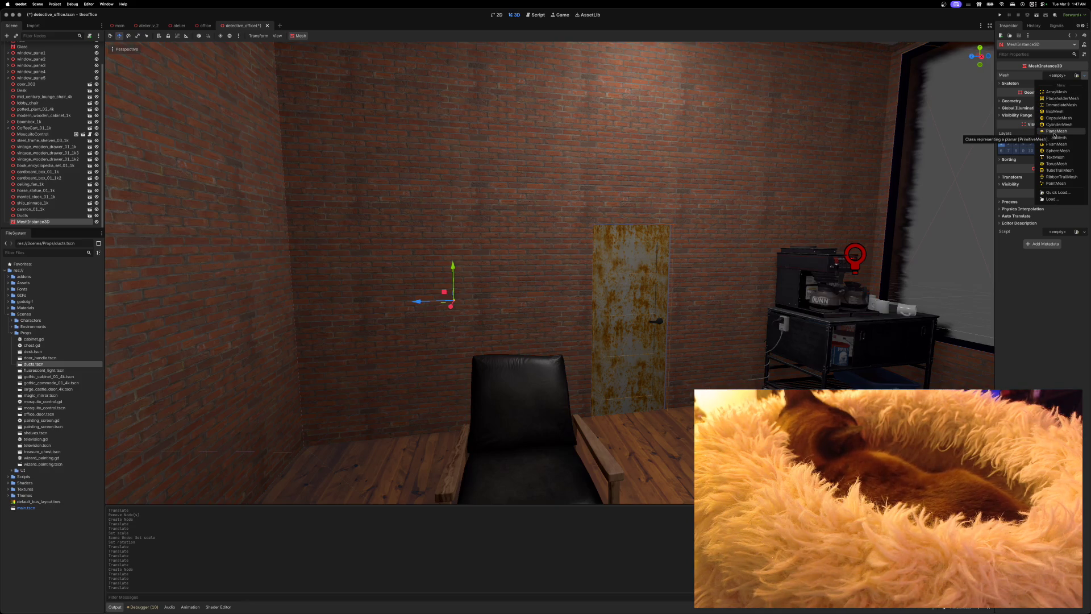
# Assign a PlaneMesh and set Rotation Z to -90 so it stands upright
pyautogui.click(1055, 133)
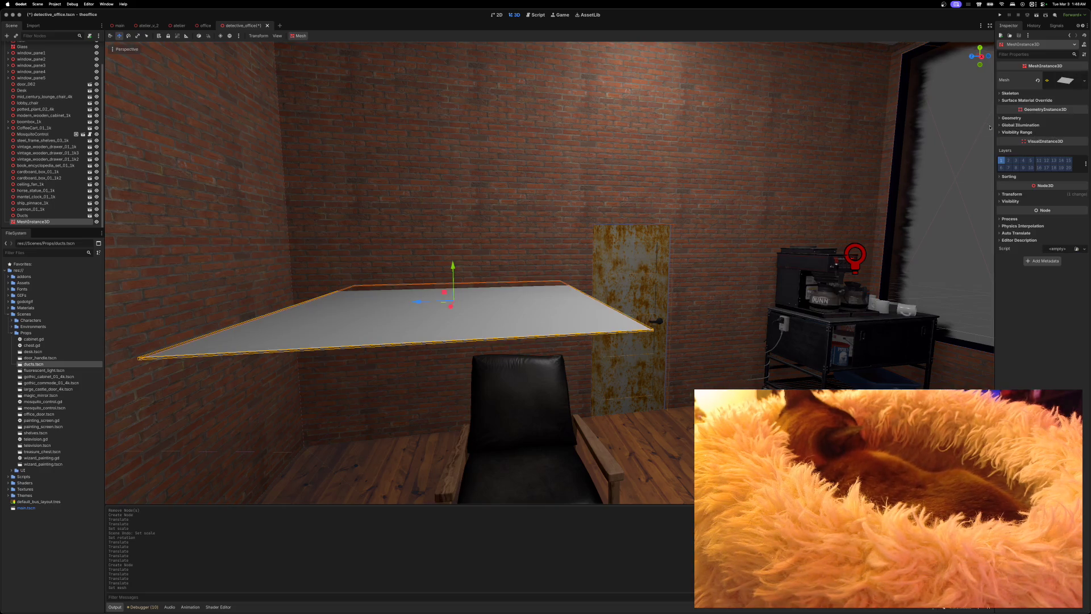
pyautogui.click(1012, 194)
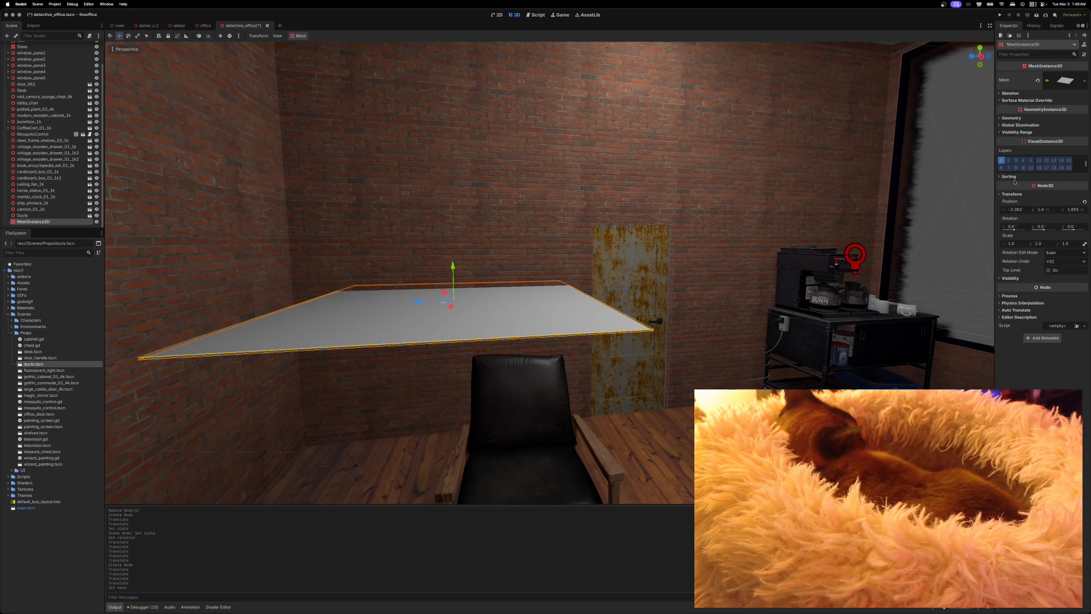
pyautogui.click(1071, 227)
pyautogui.write('90')
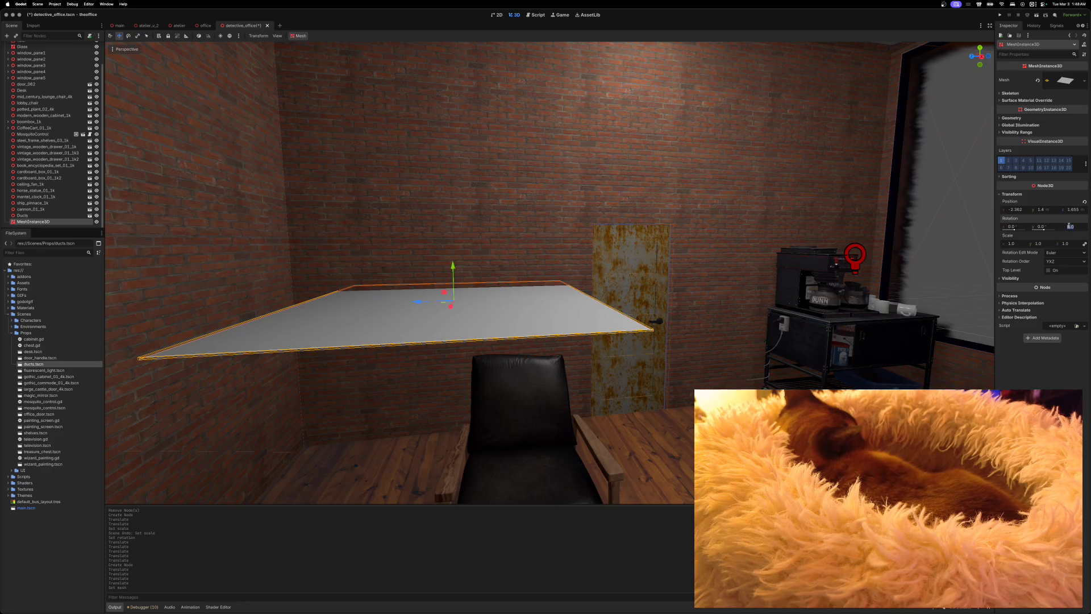
pyautogui.press('Return')
pyautogui.click(1069, 227)
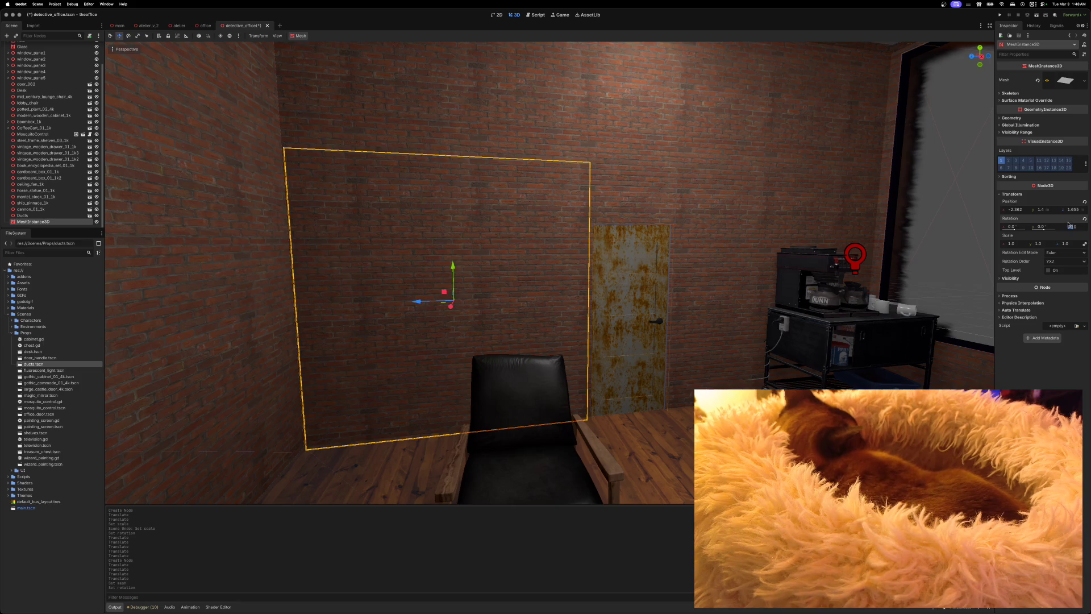
pyautogui.press('Return')
pyautogui.write('-')
pyautogui.press('Return')
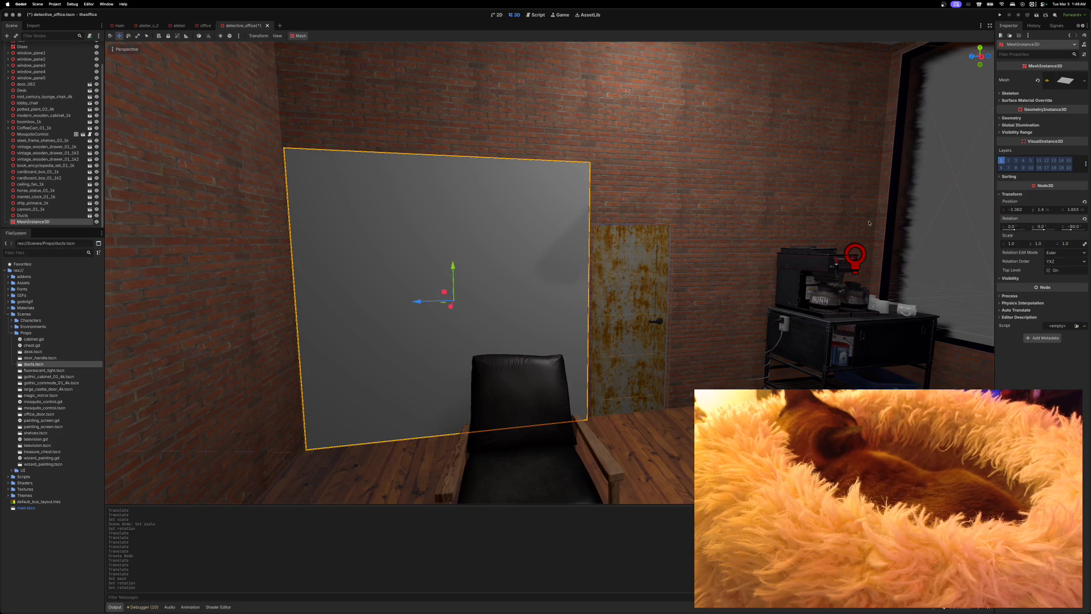
# Set the plane's Size y to 1.5 m and raise it higher up the wall
pyautogui.click(1064, 81)
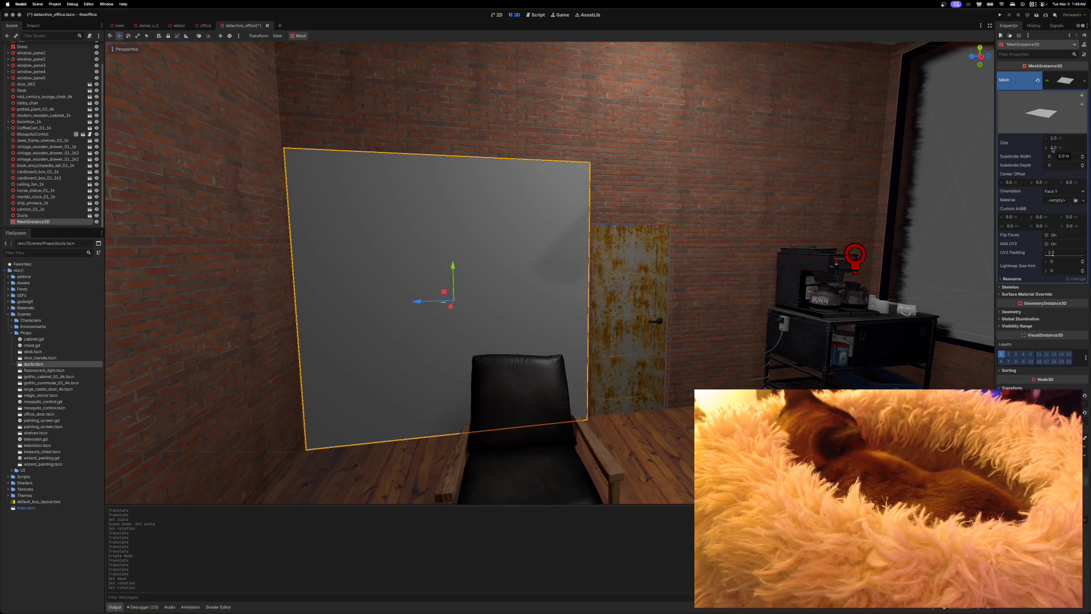
pyautogui.click(1053, 147)
pyautogui.write('1')
pyautogui.press('Return')
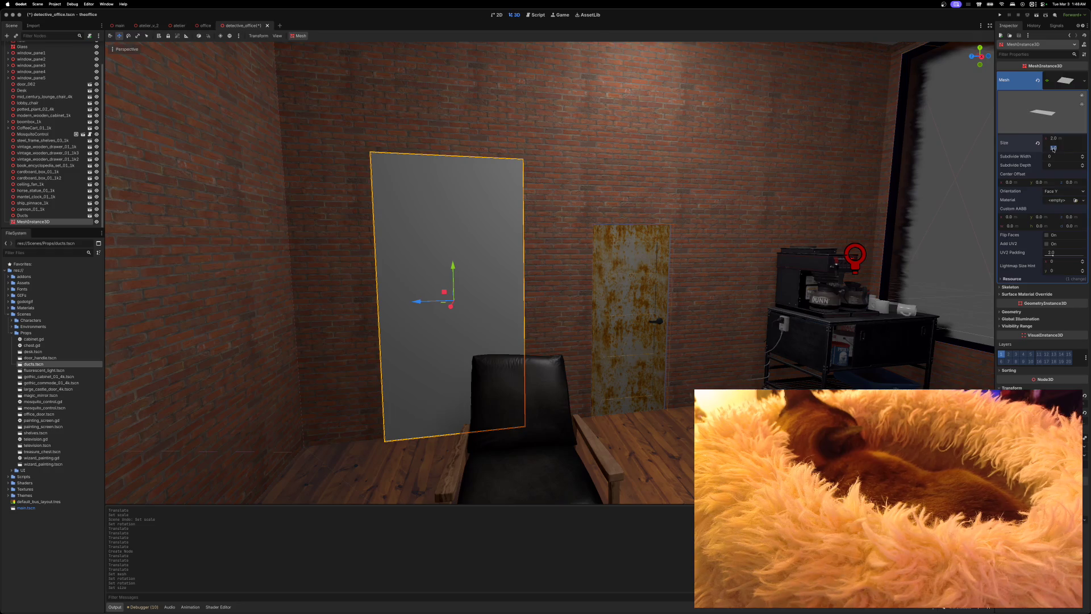
pyautogui.write('1.5')
pyautogui.press('Return')
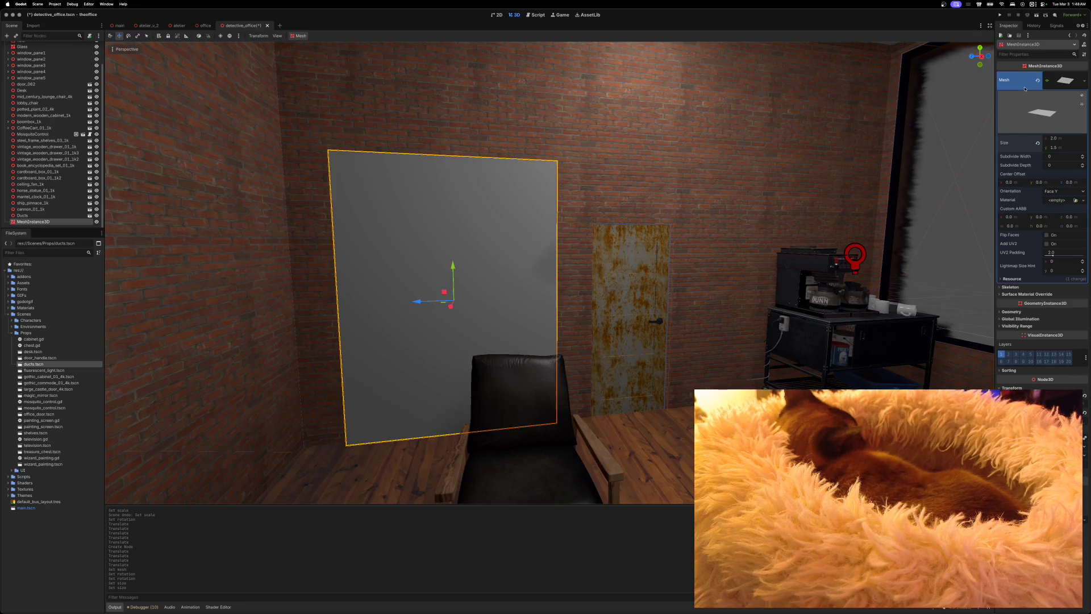
pyautogui.click(1066, 85)
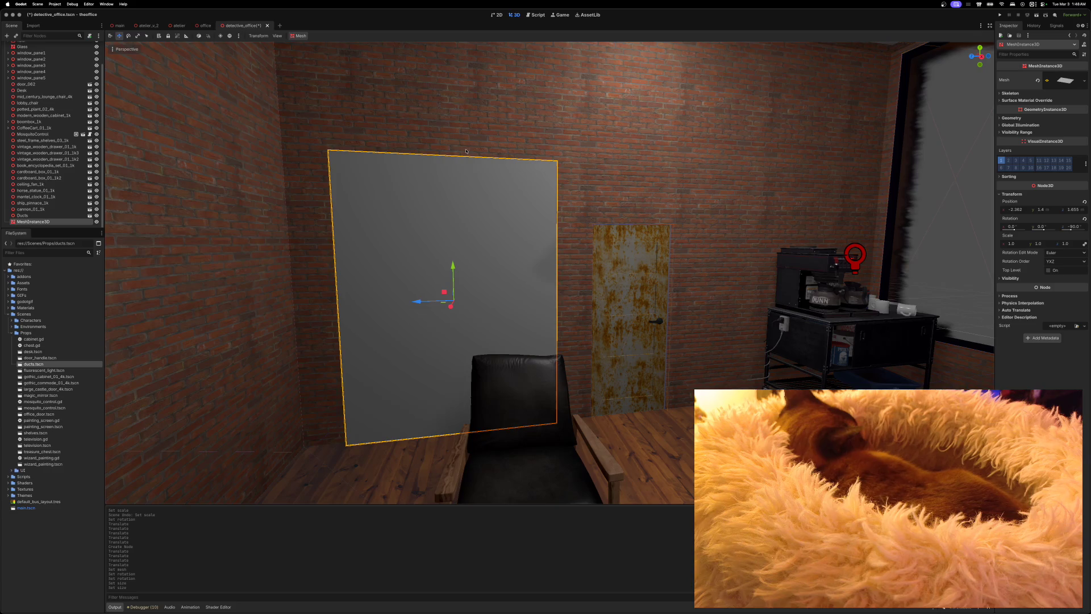
pyautogui.moveTo(454, 266); pyautogui.dragTo(459, 201)
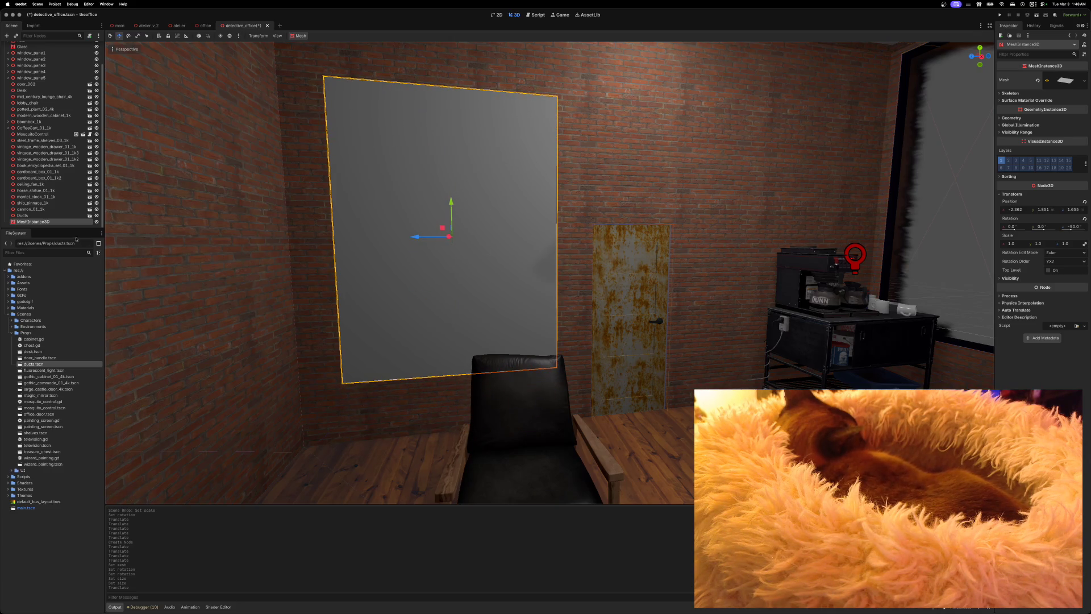
pyautogui.rightClick(54, 223)
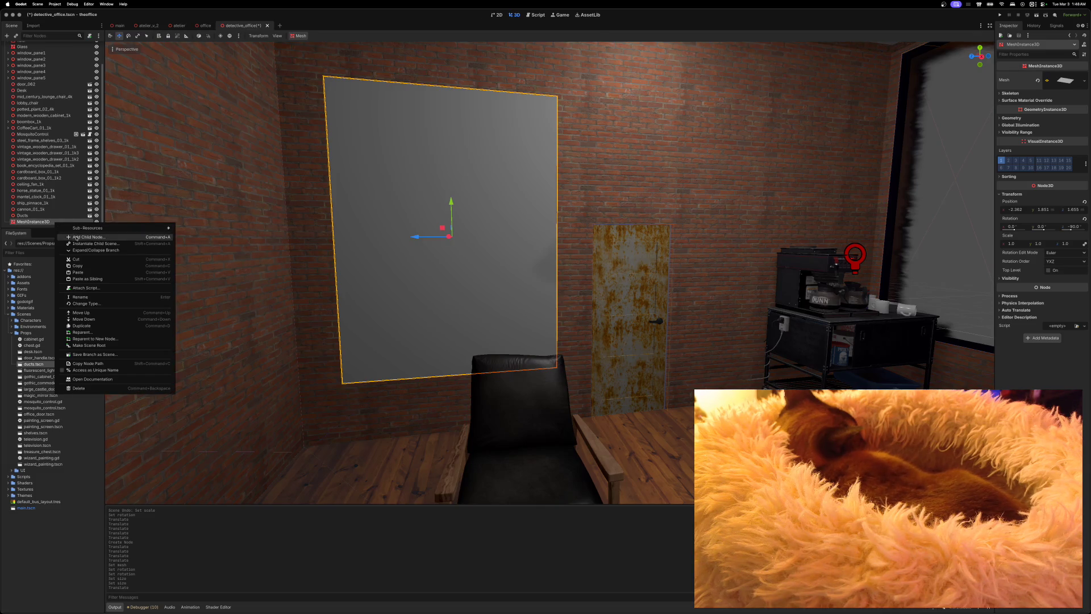
# Create a SoftBody3D node and drag it to sit beside MeshInstance3D in the tree
pyautogui.click(77, 238)
pyautogui.write('soft')
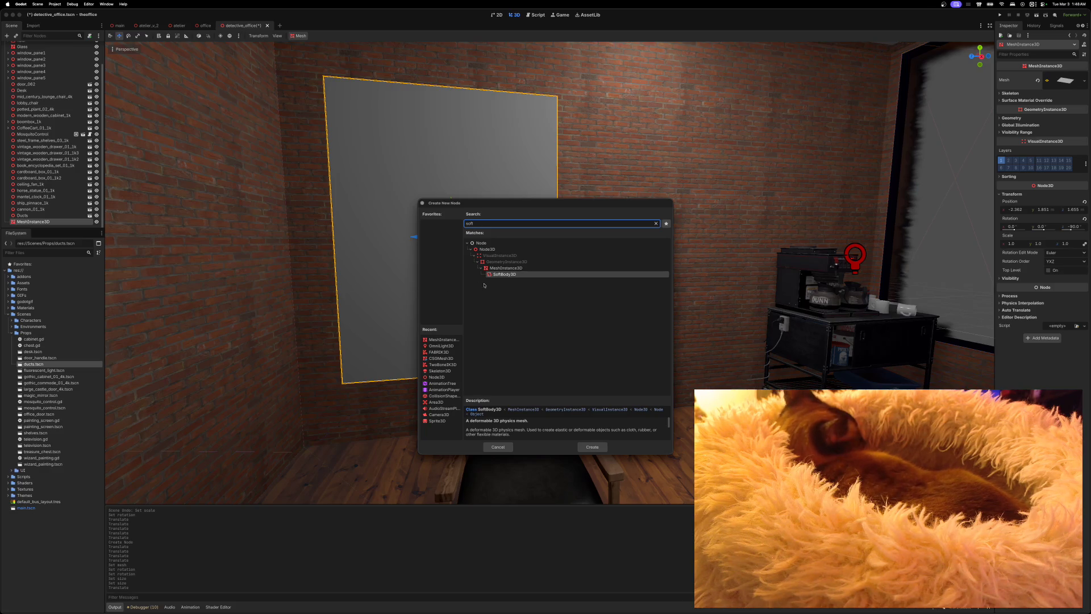
pyautogui.click(495, 275)
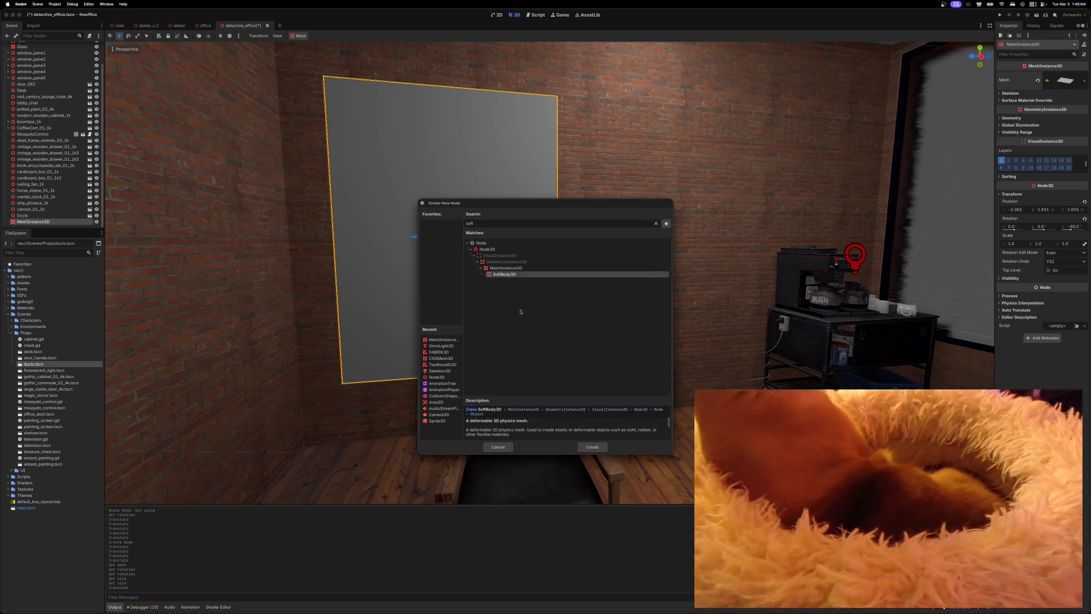
pyautogui.click(592, 447)
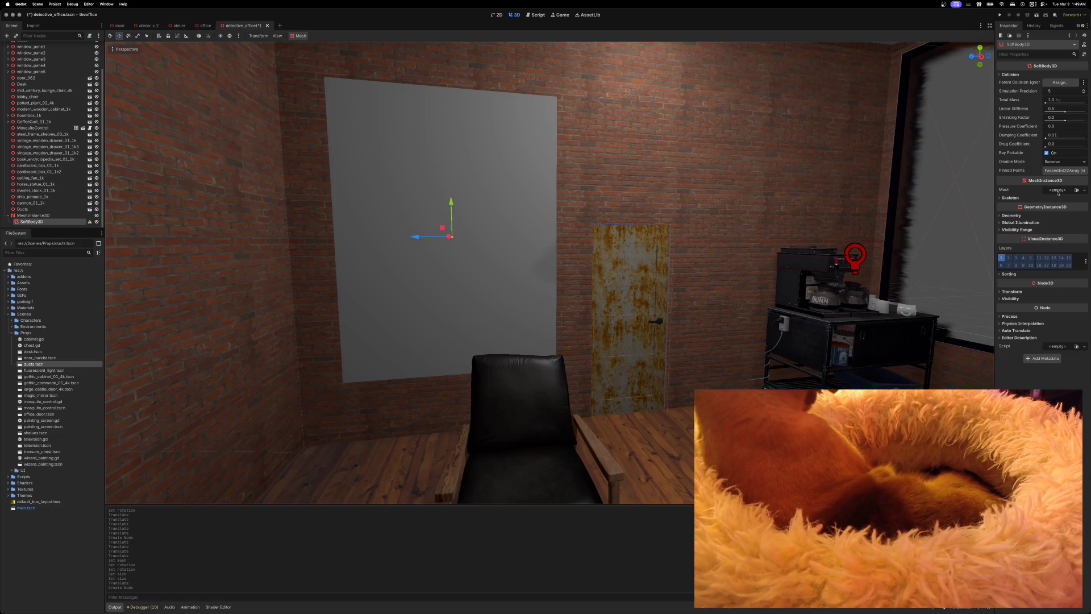
pyautogui.click(1059, 191)
pyautogui.press('Escape')
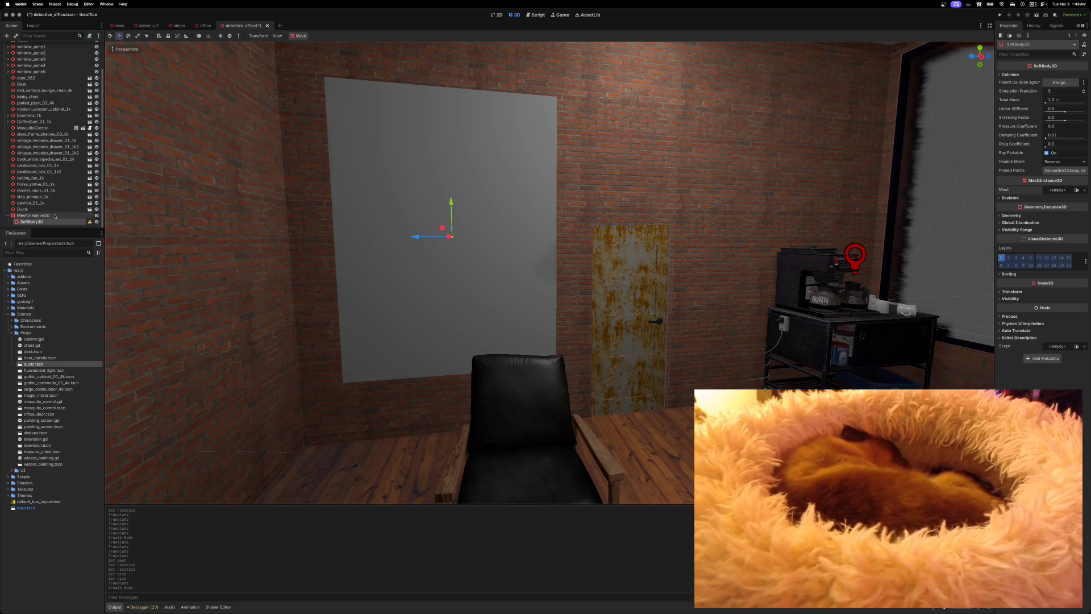
pyautogui.moveTo(37, 222); pyautogui.dragTo(37, 223)
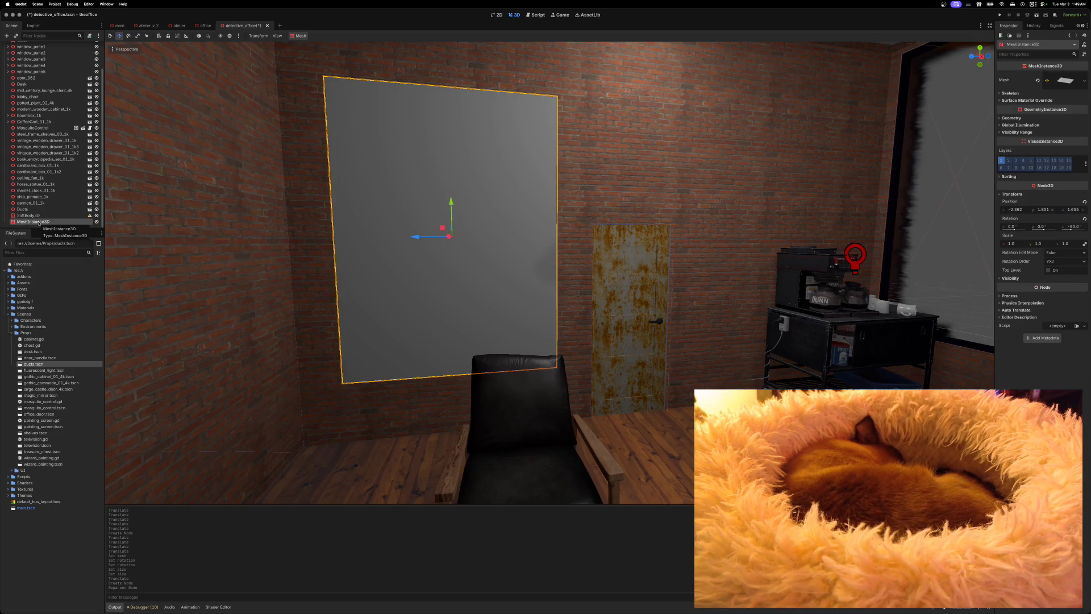
# Delete the MeshInstance3D plane and give the SoftBody3D a PlaneMesh
pyautogui.press('Delete')
pyautogui.press('Return')
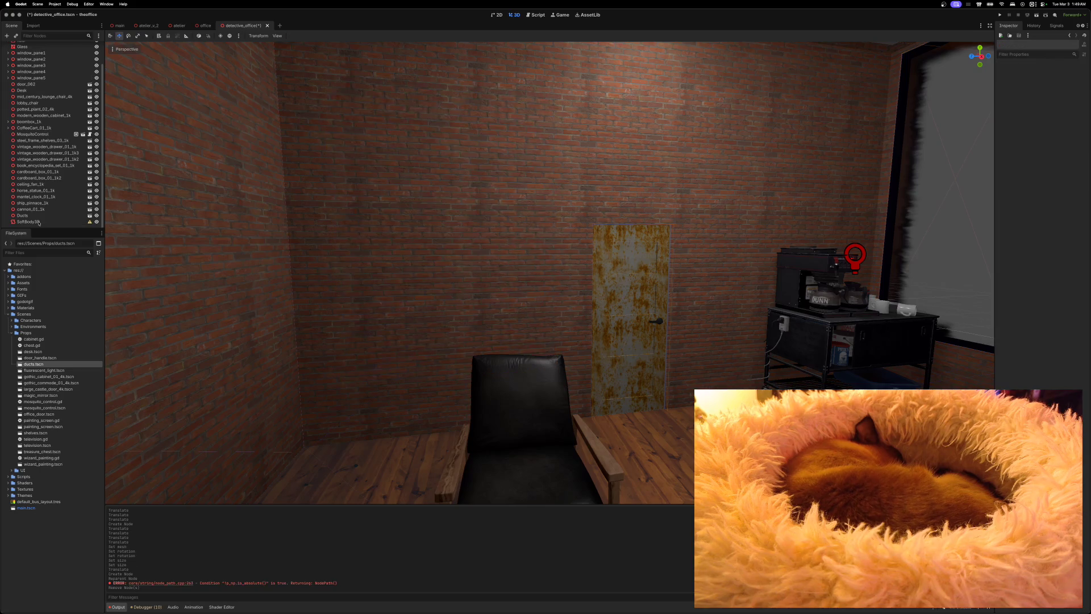
pyautogui.click(39, 222)
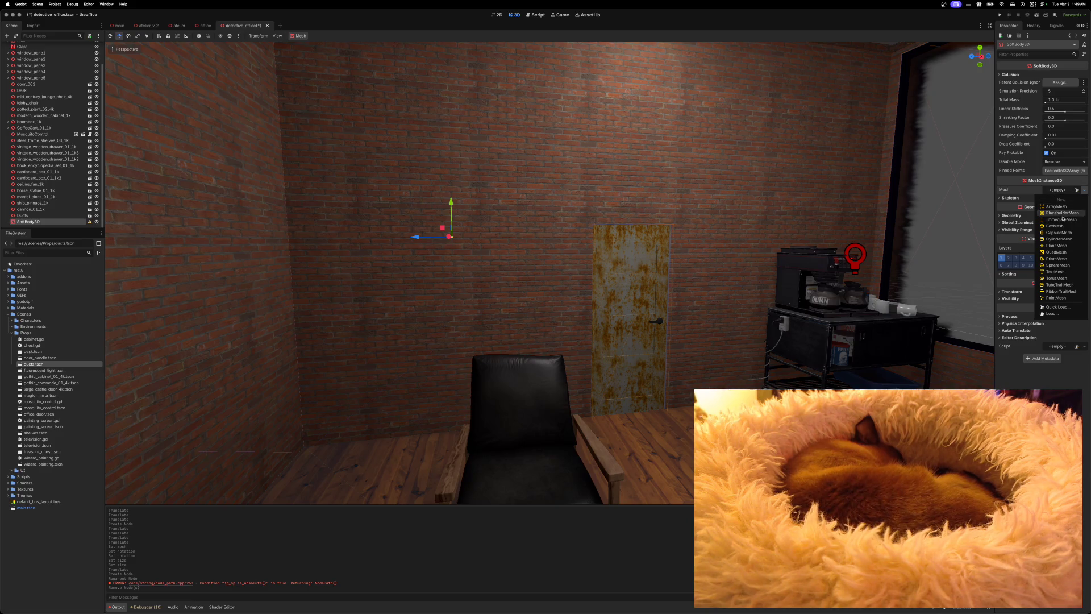
pyautogui.click(1070, 248)
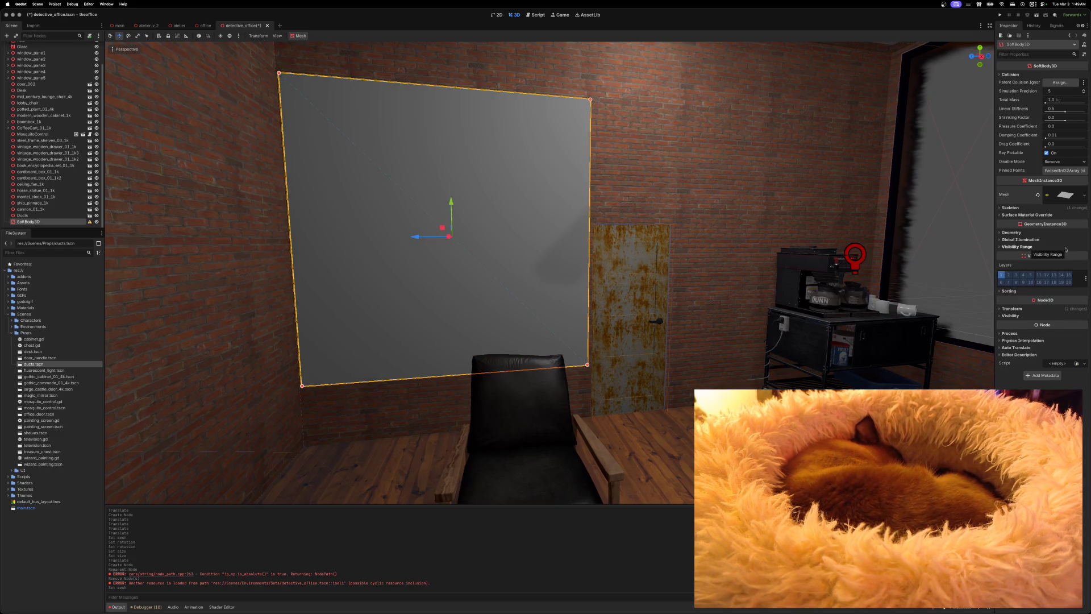
# Set the SoftBody3D PlaneMesh Size y to 1.5 m, then save and run the scene
pyautogui.click(1066, 196)
pyautogui.click(1052, 262)
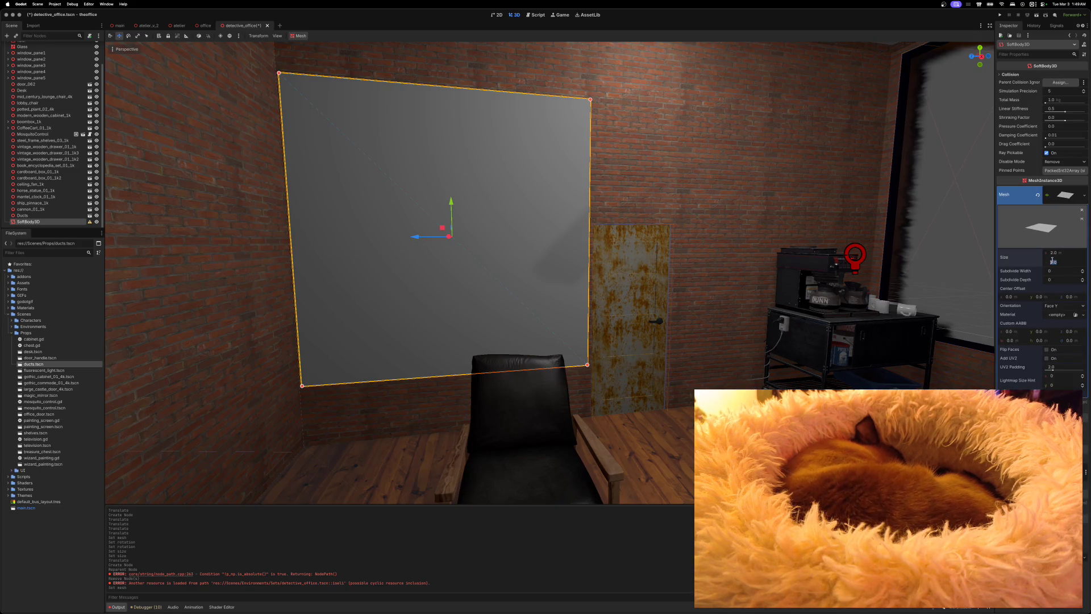
pyautogui.press('Return')
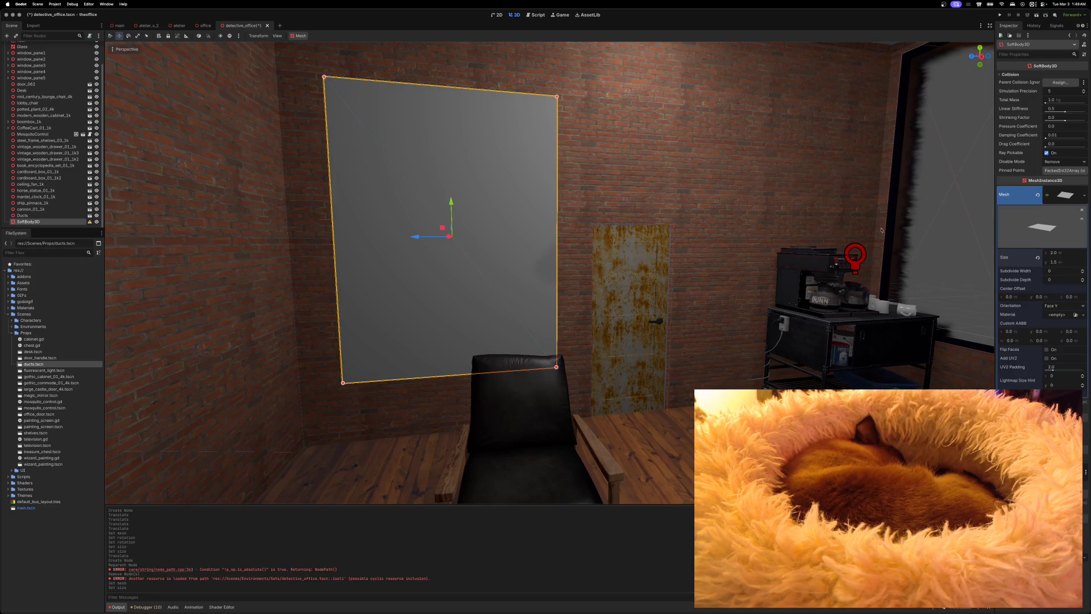
pyautogui.moveTo(550, 272)
pyautogui.mouseDown()
pyautogui.moveTo(550, 211)
pyautogui.moveTo(551, 279)
pyautogui.moveTo(551, 267)
pyautogui.moveTo(574, 261)
pyautogui.mouseUp()
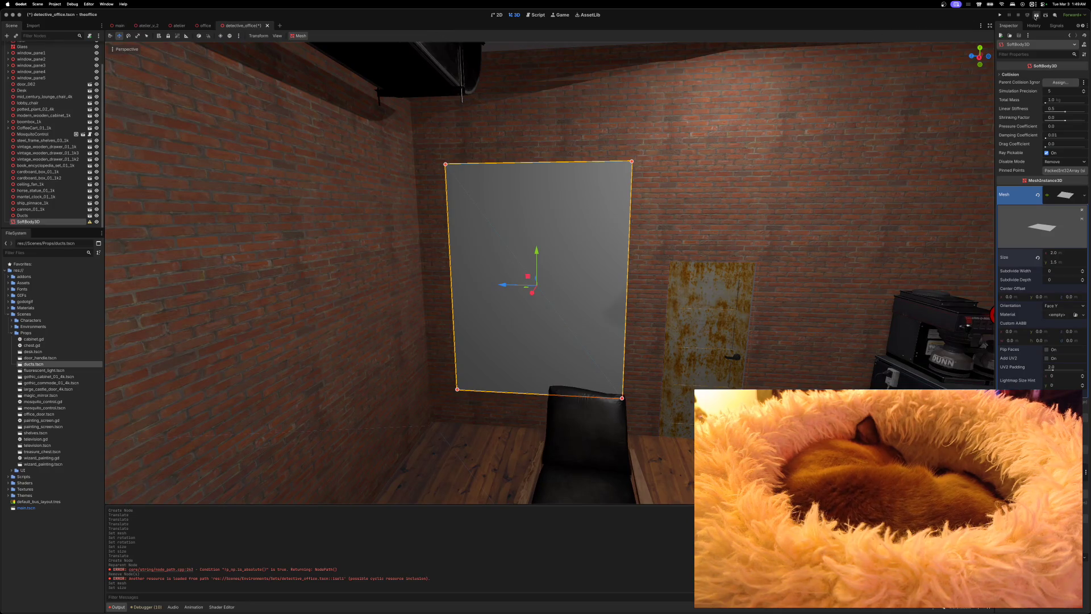
pyautogui.click(1037, 16)
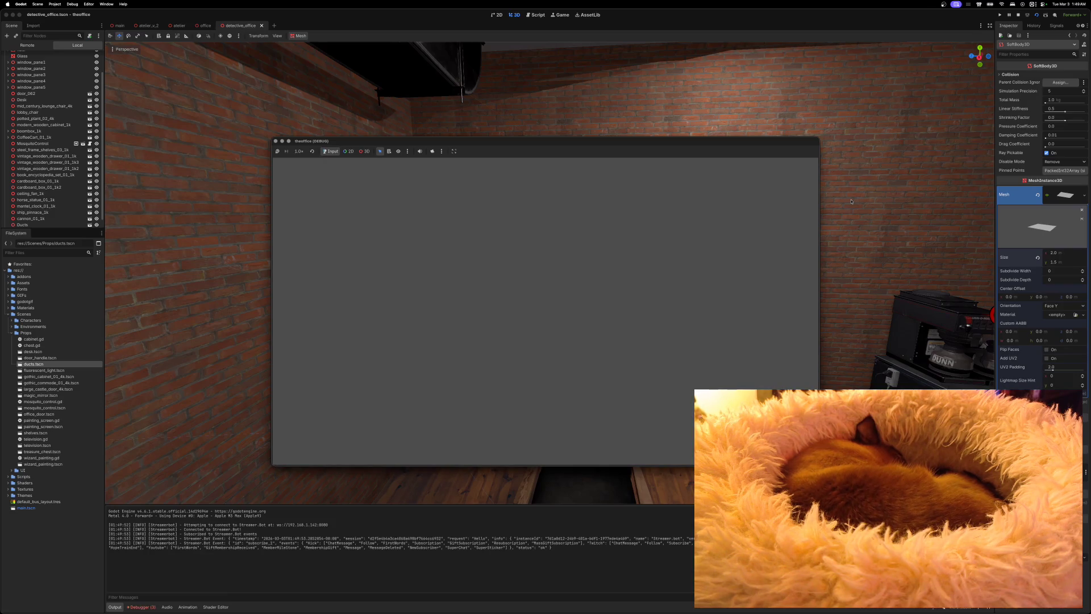
# Stop the running test game and switch to the office scene
pyautogui.click(282, 142)
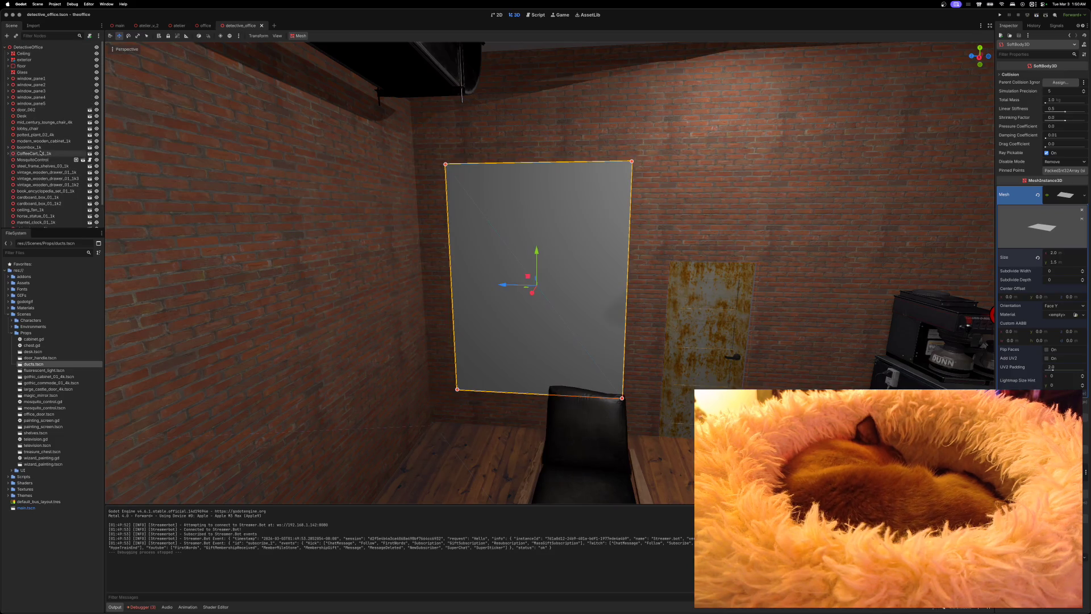
pyautogui.click(204, 27)
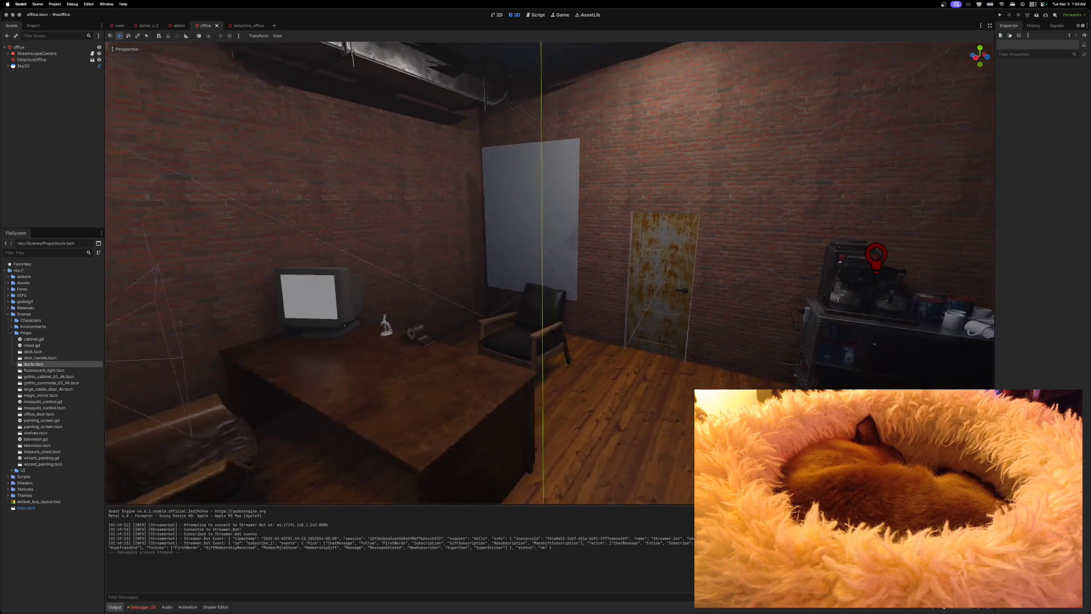
pyautogui.scroll(3, 620, 95)
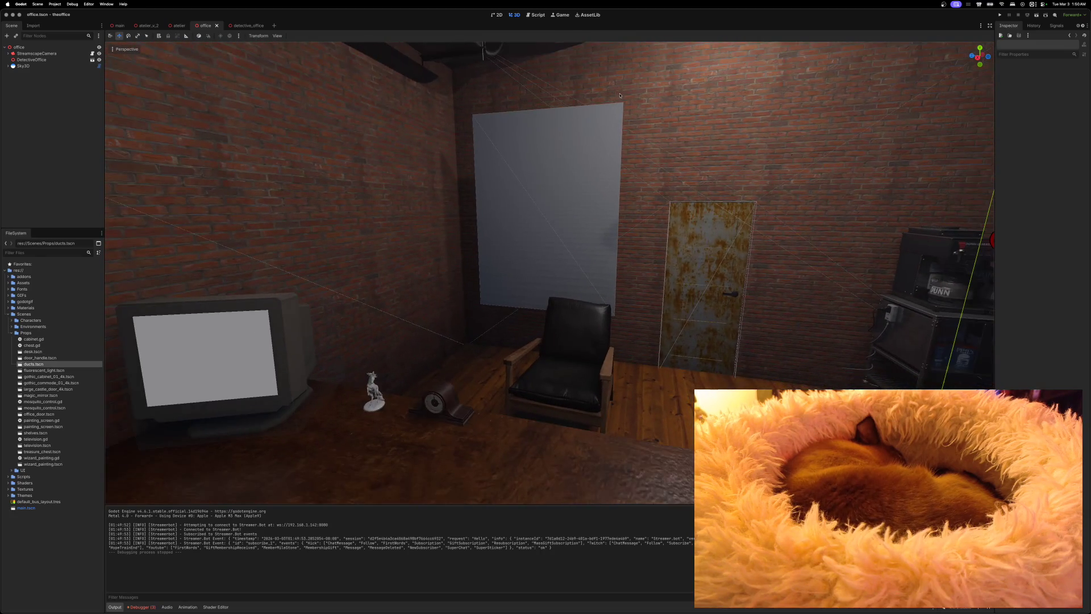
# Test-run the game from the office scene, stop it, and return to detective_office
pyautogui.click(1037, 16)
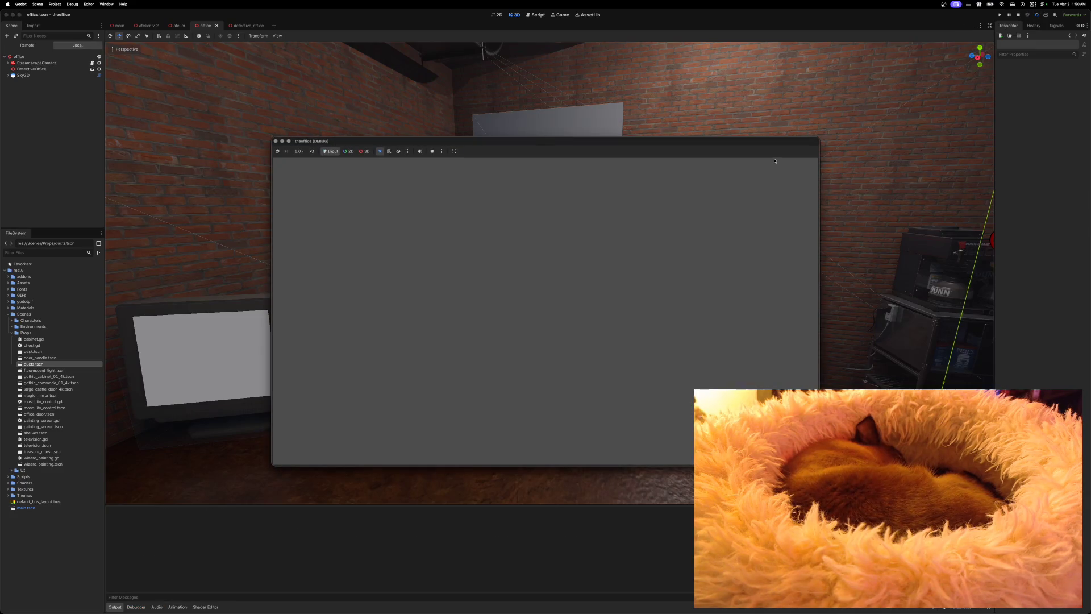
pyautogui.moveTo(719, 143); pyautogui.dragTo(742, 112)
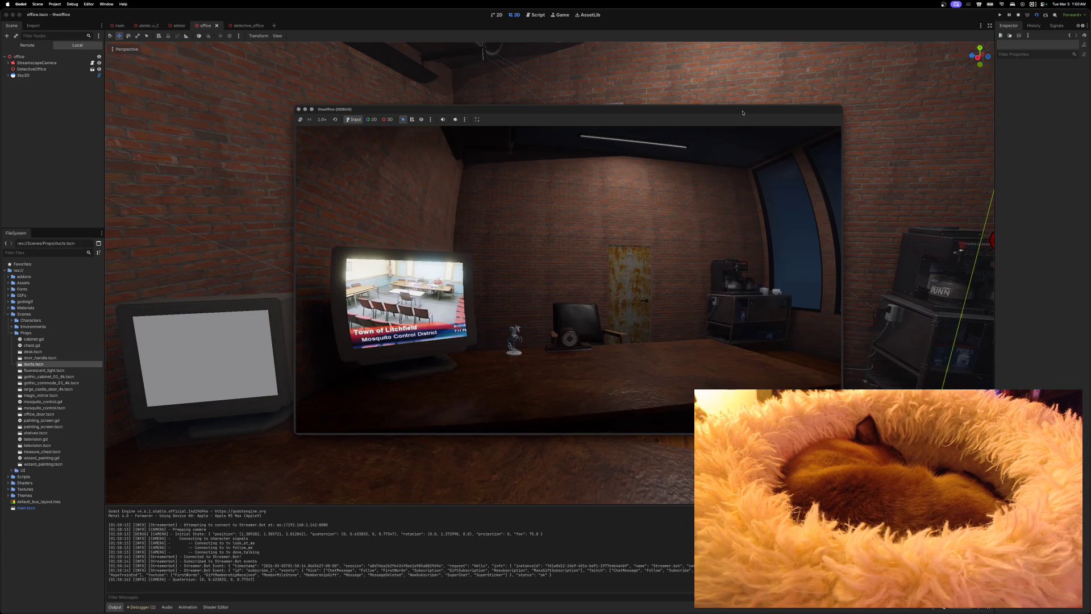
pyautogui.click(299, 110)
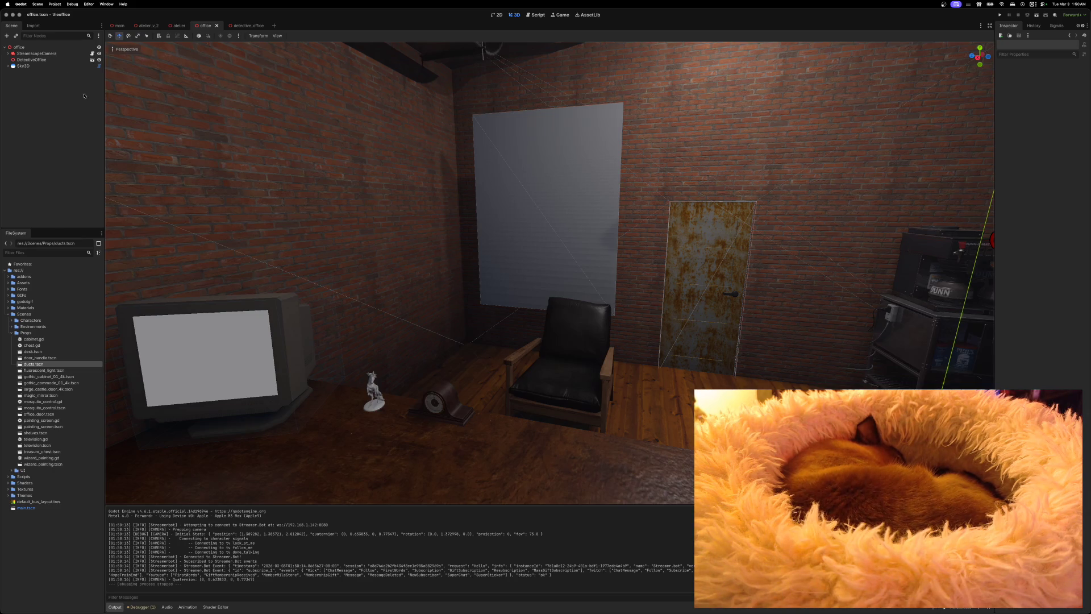
pyautogui.click(244, 26)
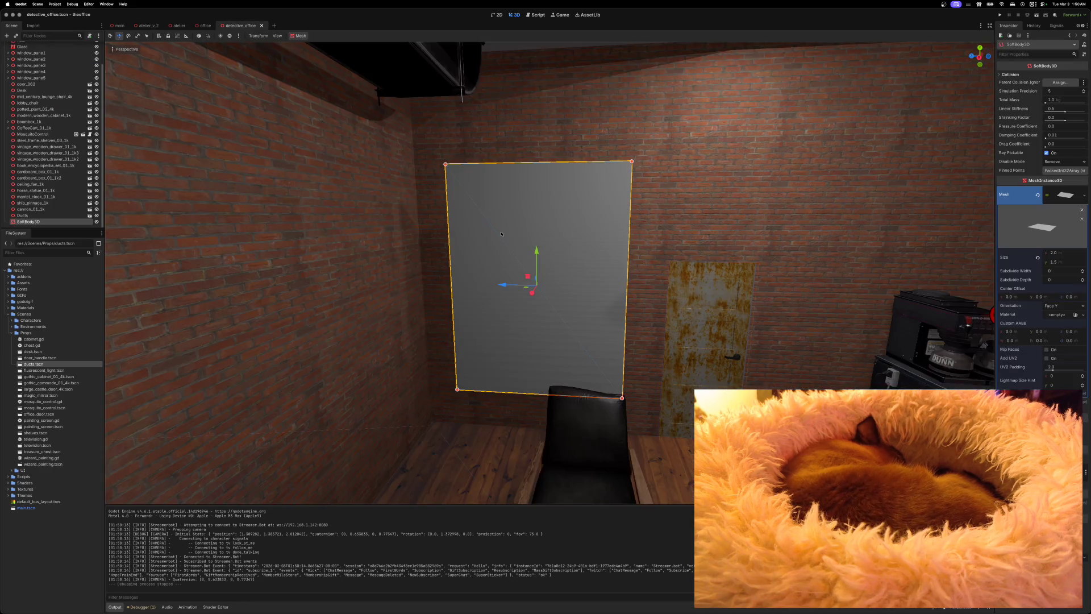
# Set the PlaneMesh's Subdivide Width and Subdivide Depth to 5 each
pyautogui.press('w')
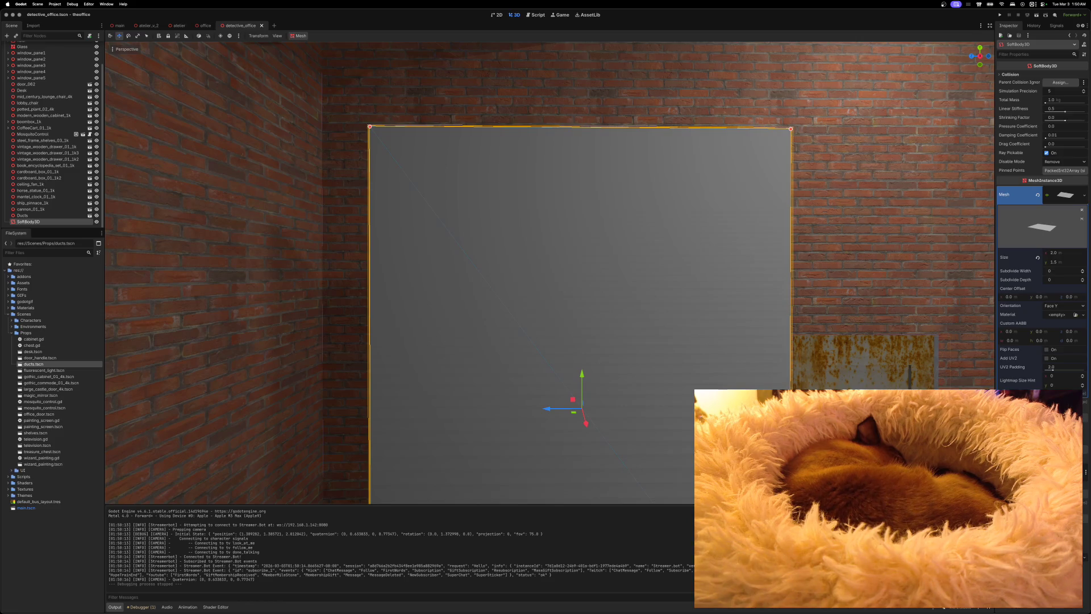
pyautogui.click(1058, 270)
pyautogui.write('5')
pyautogui.press('Tab')
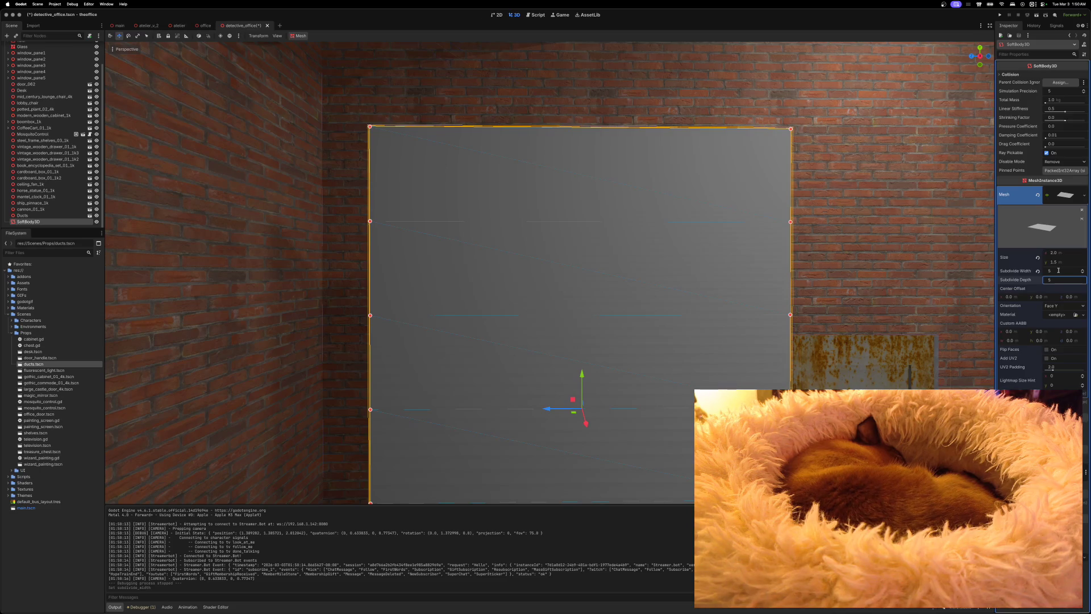
pyautogui.write('5')
pyautogui.press('Return')
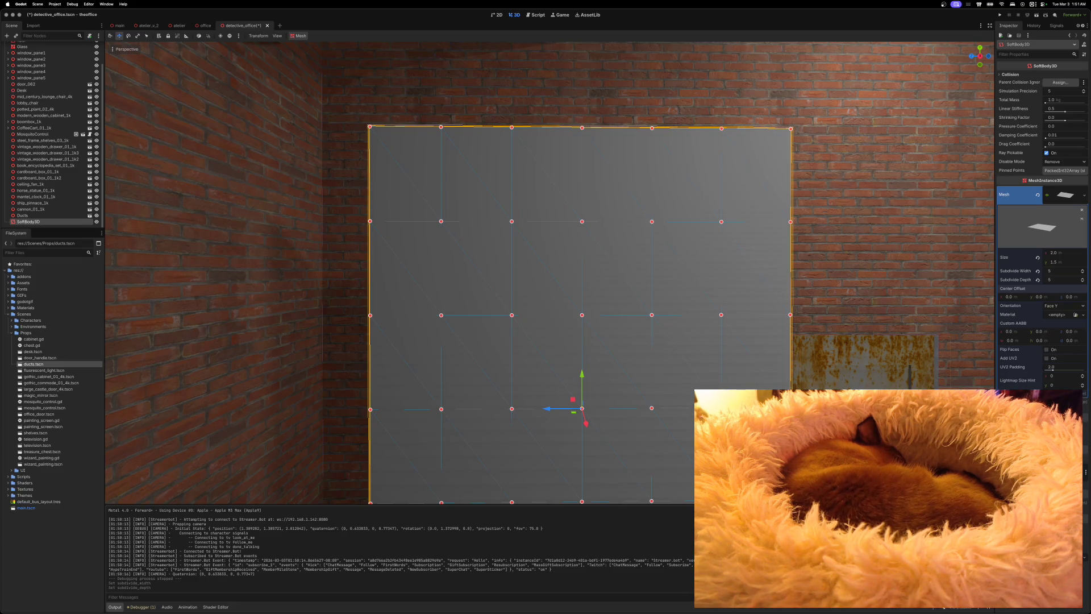
# Pin four vertices across the cloth's top edge, from top-left to top-right
pyautogui.click(370, 128)
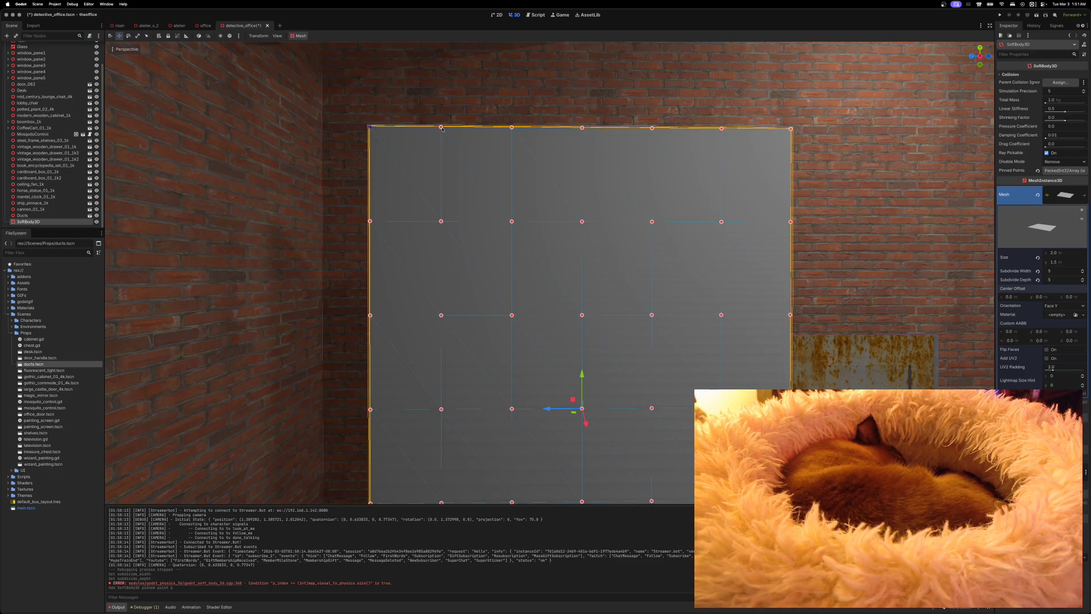
pyautogui.click(510, 130)
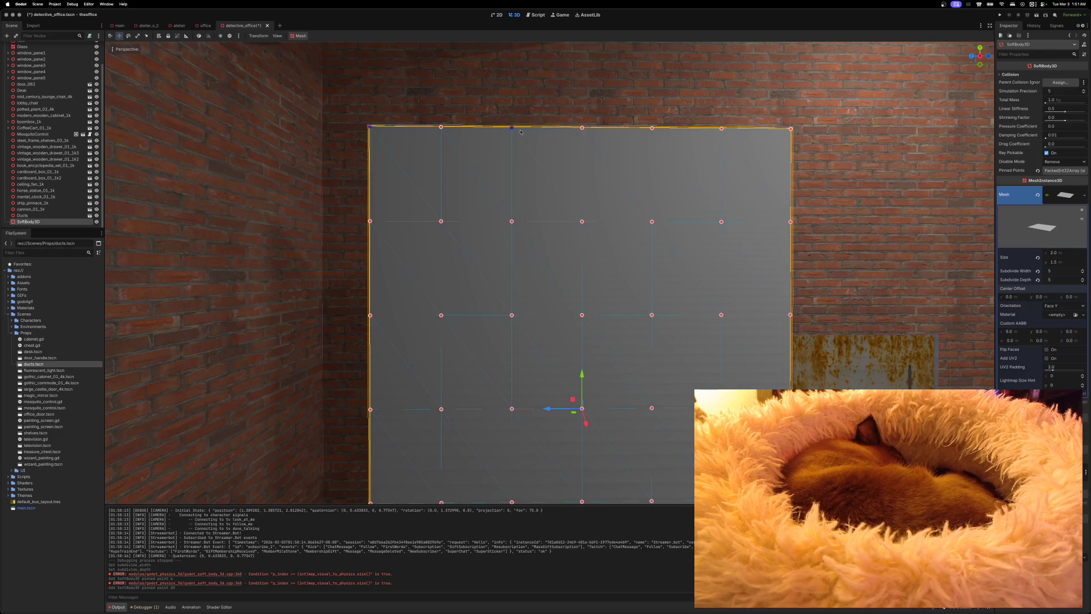
pyautogui.click(653, 129)
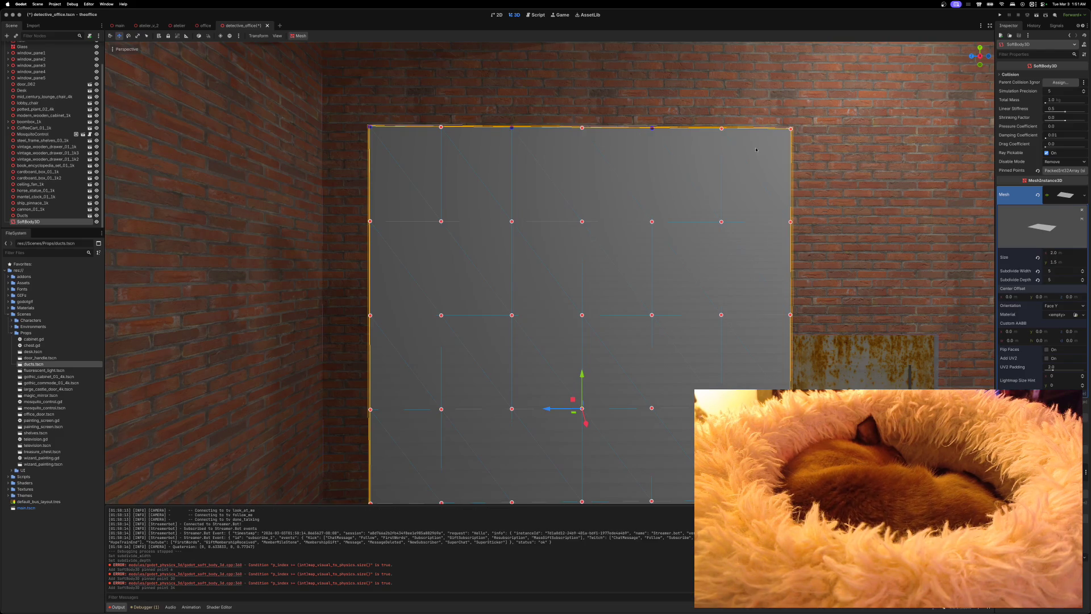
pyautogui.click(791, 129)
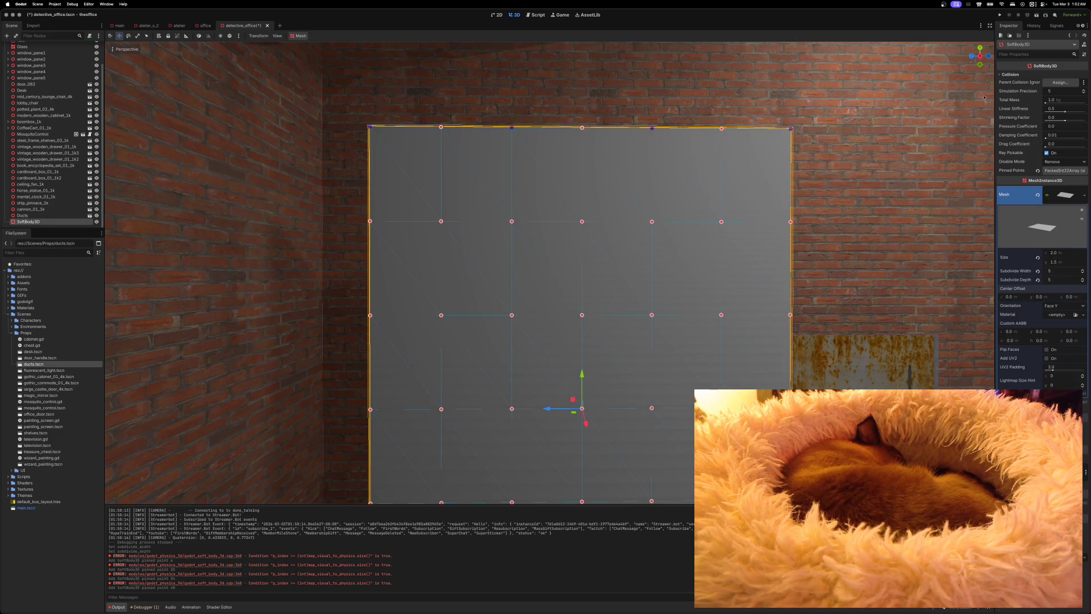
# Run the project, then run the office scene, closing each game to check the cloth
pyautogui.click(1000, 15)
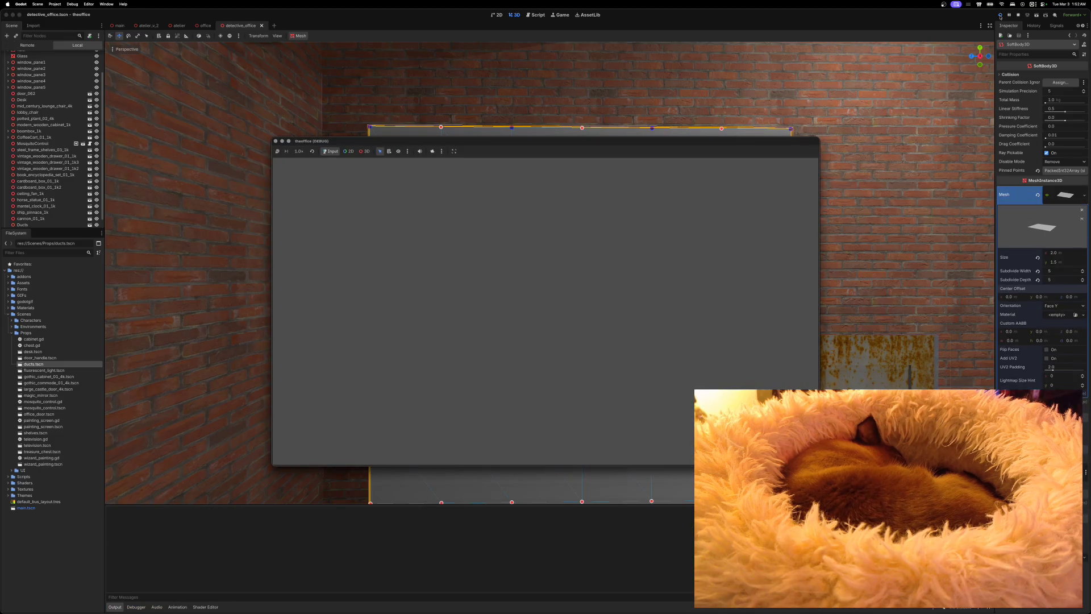
pyautogui.click(276, 140)
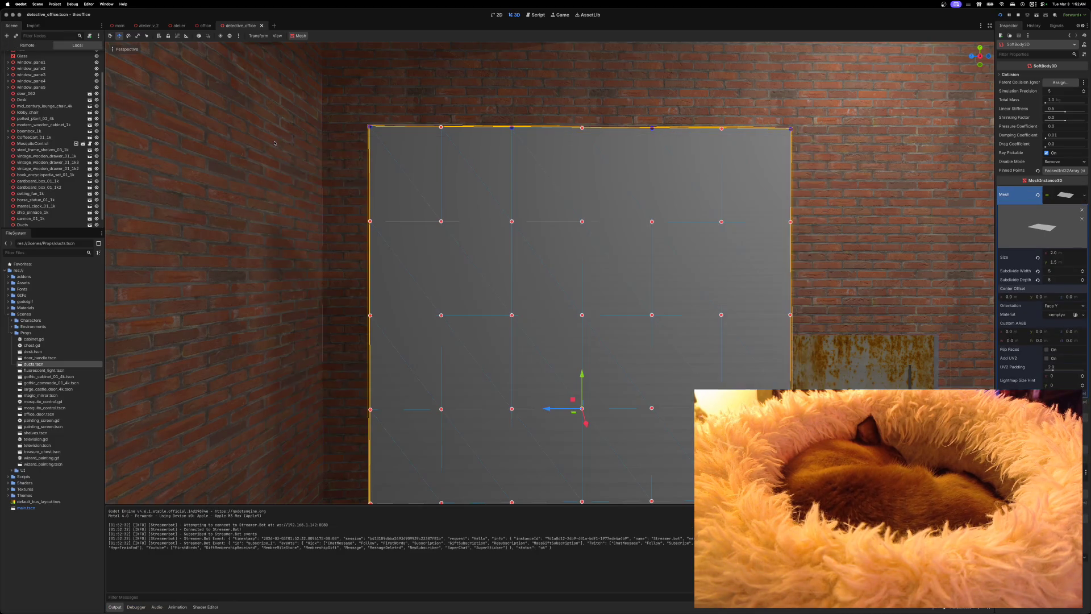
pyautogui.click(204, 26)
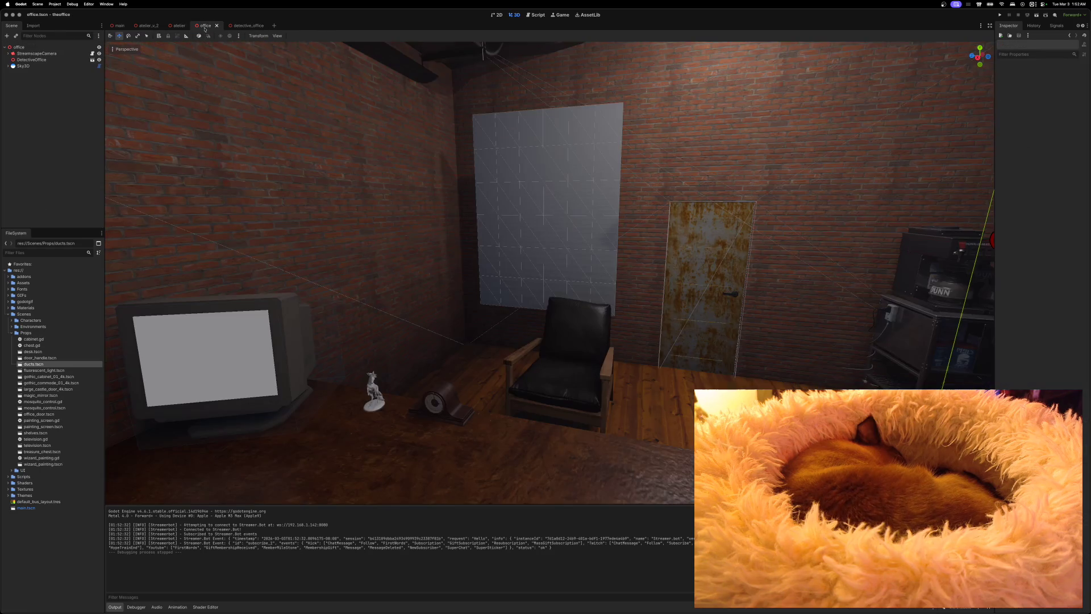
pyautogui.click(1037, 15)
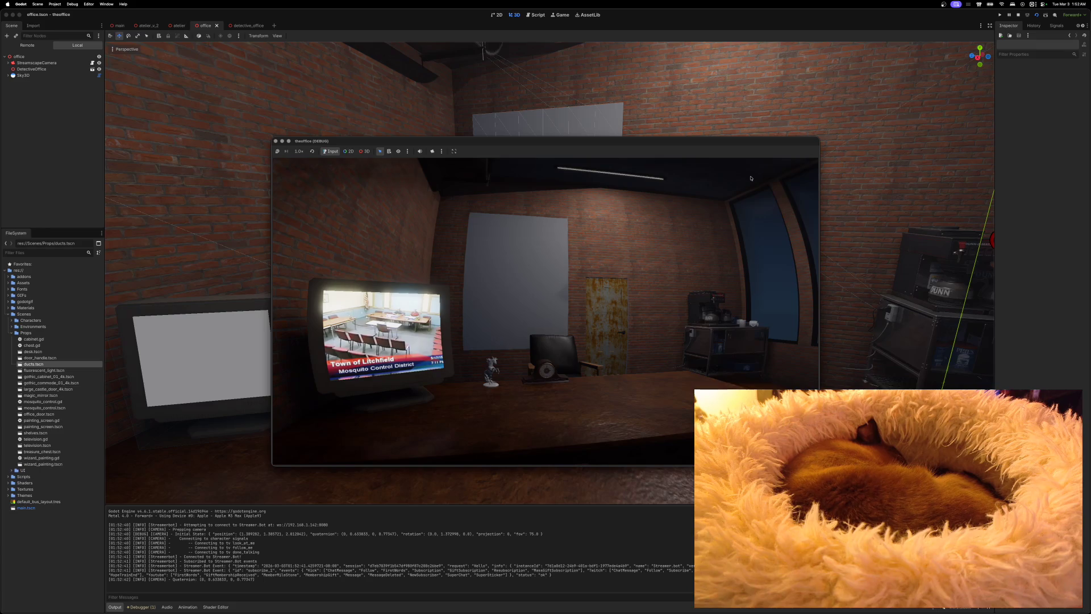
pyautogui.click(276, 141)
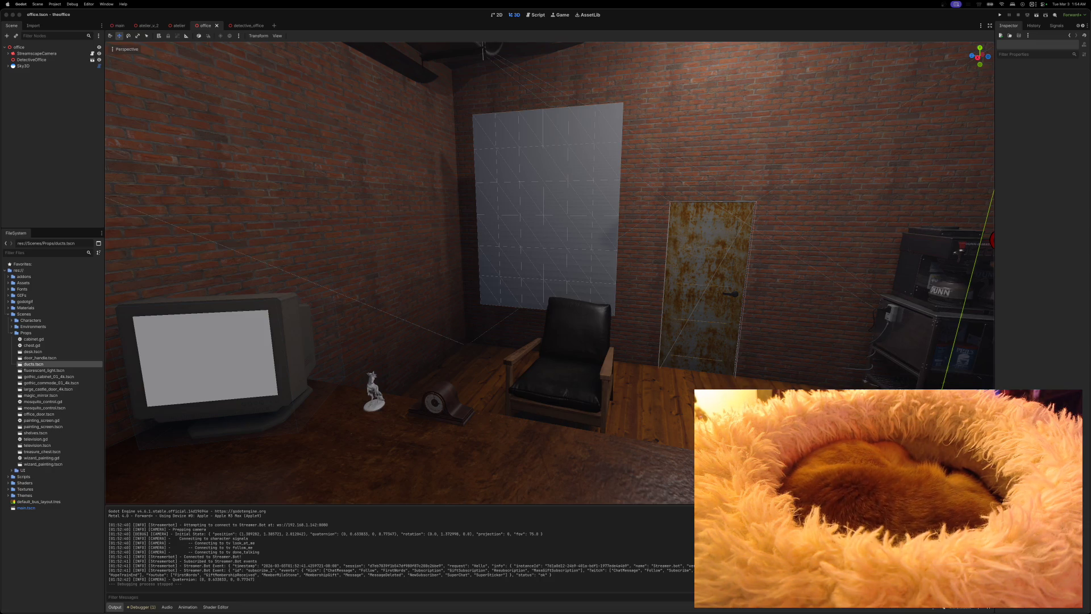
# Select the DetectiveOffice instance and open the detective_office scene for editing
pyautogui.click(594, 163)
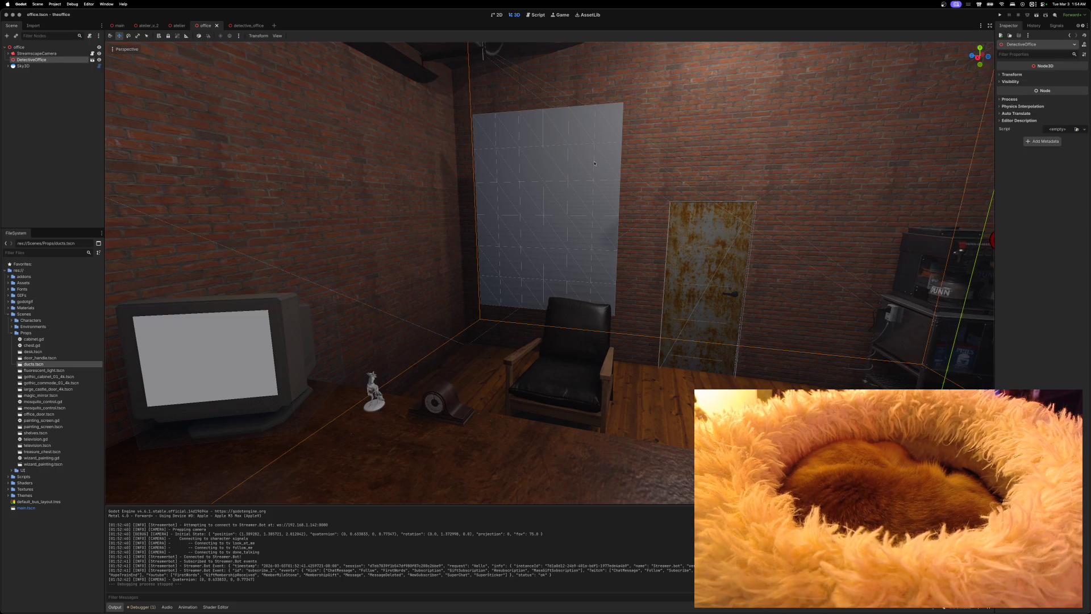
pyautogui.click(251, 26)
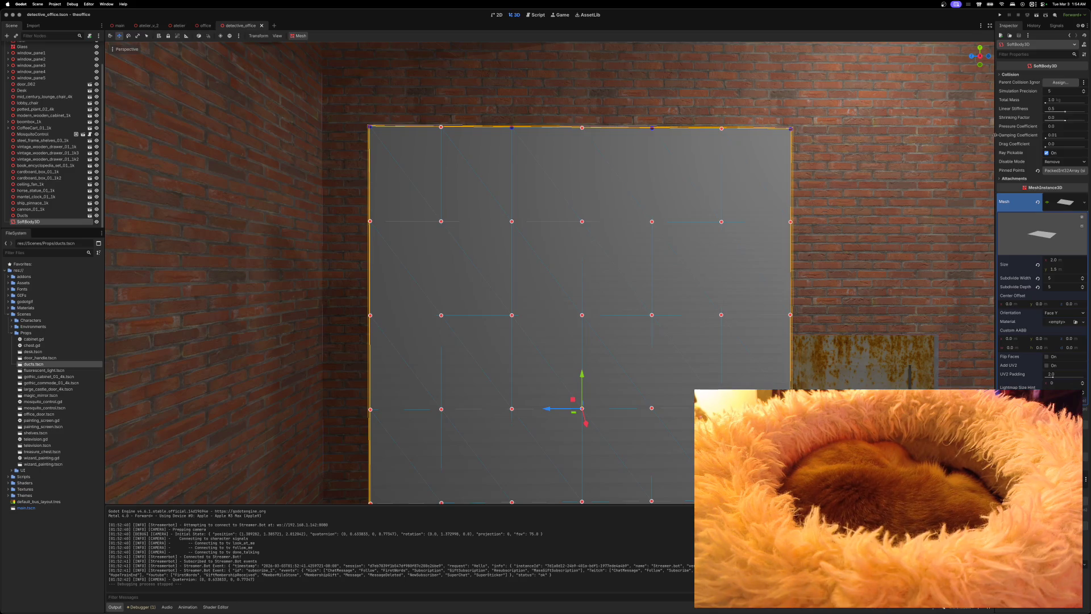
pyautogui.moveTo(1018, 118)
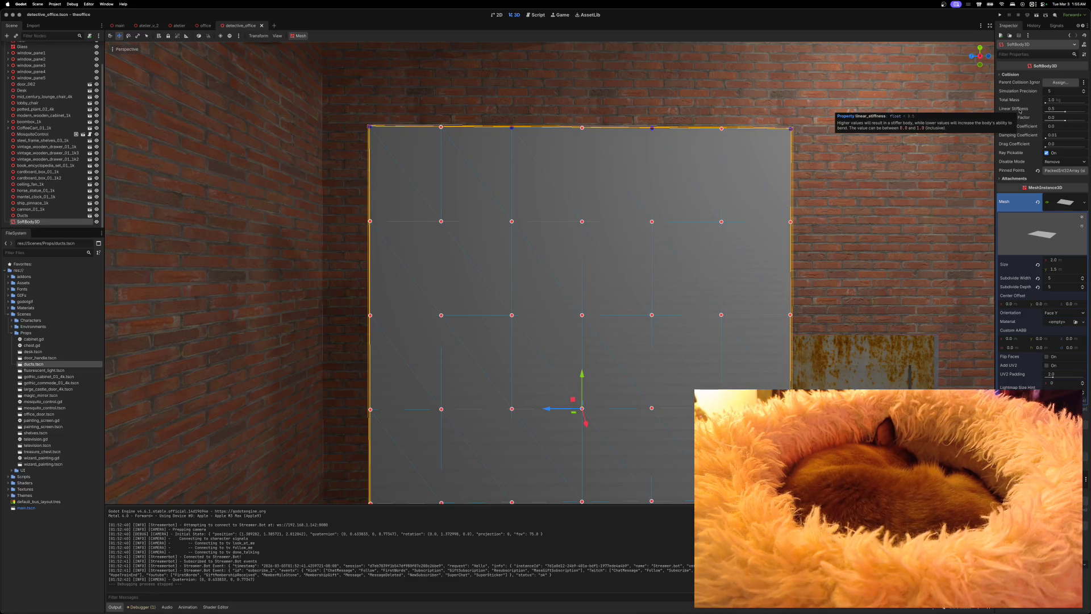
# Lower the cloth's Linear Stiffness, set Total Mass to 0.822, and save detective_office
pyautogui.moveTo(1062, 112); pyautogui.dragTo(1052, 112)
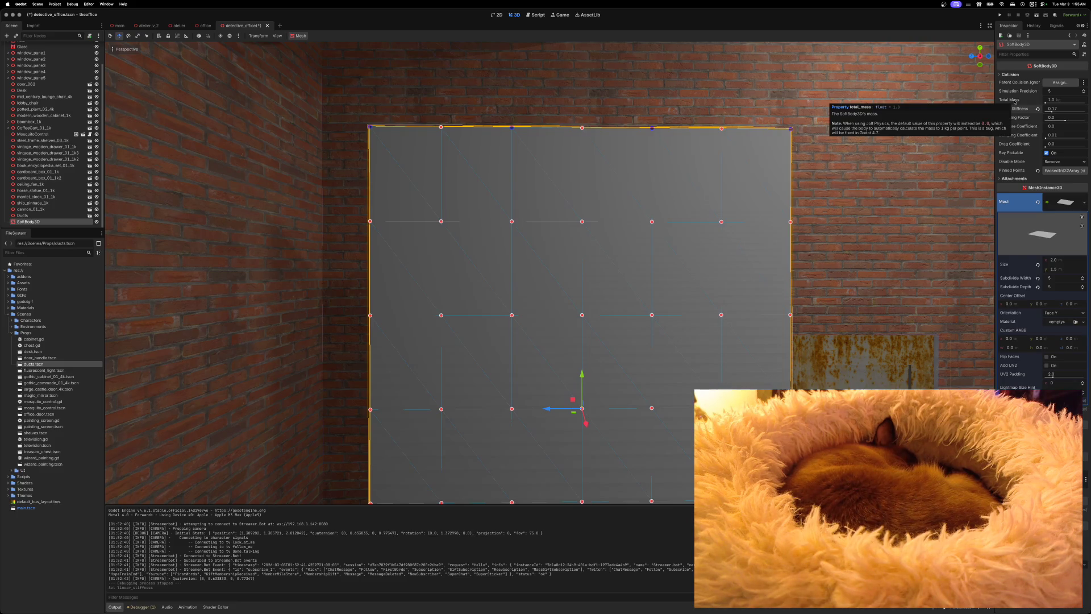
pyautogui.moveTo(1046, 103); pyautogui.dragTo(1045, 103)
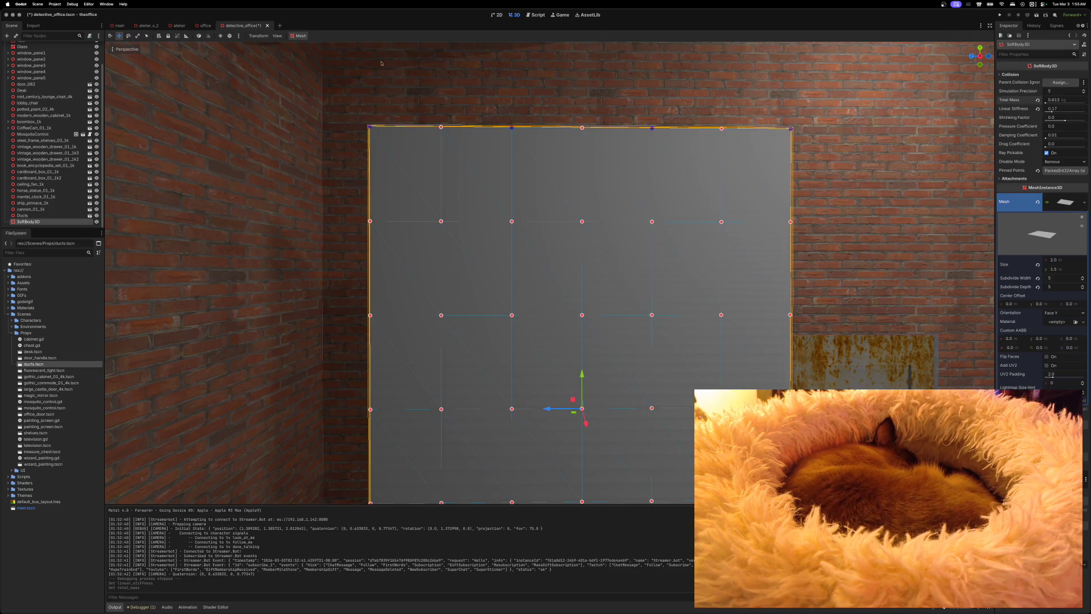
pyautogui.press('super+s')
pyautogui.click(204, 26)
pyautogui.click(1000, 15)
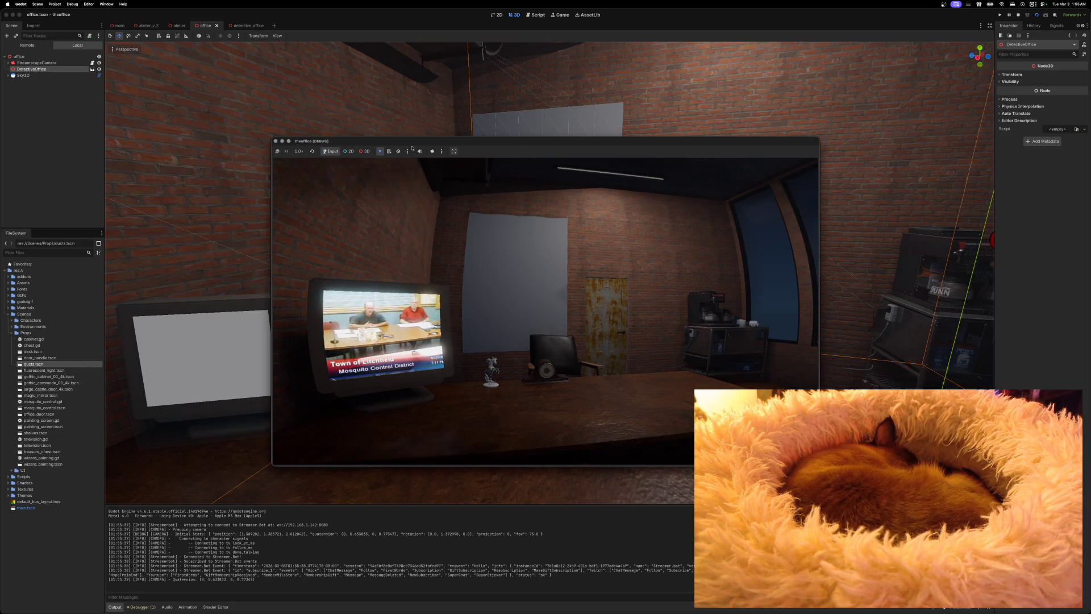
pyautogui.click(276, 141)
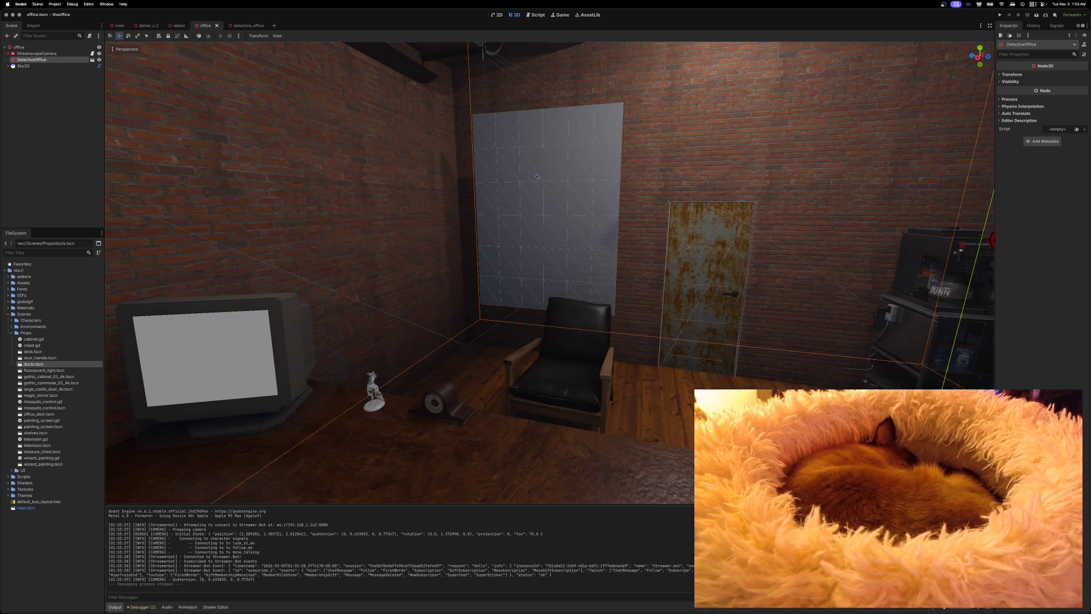
pyautogui.click(247, 25)
# Move the cloth plane left along X and tilt it about 43 degrees
pyautogui.scroll(-8, 505, 175)
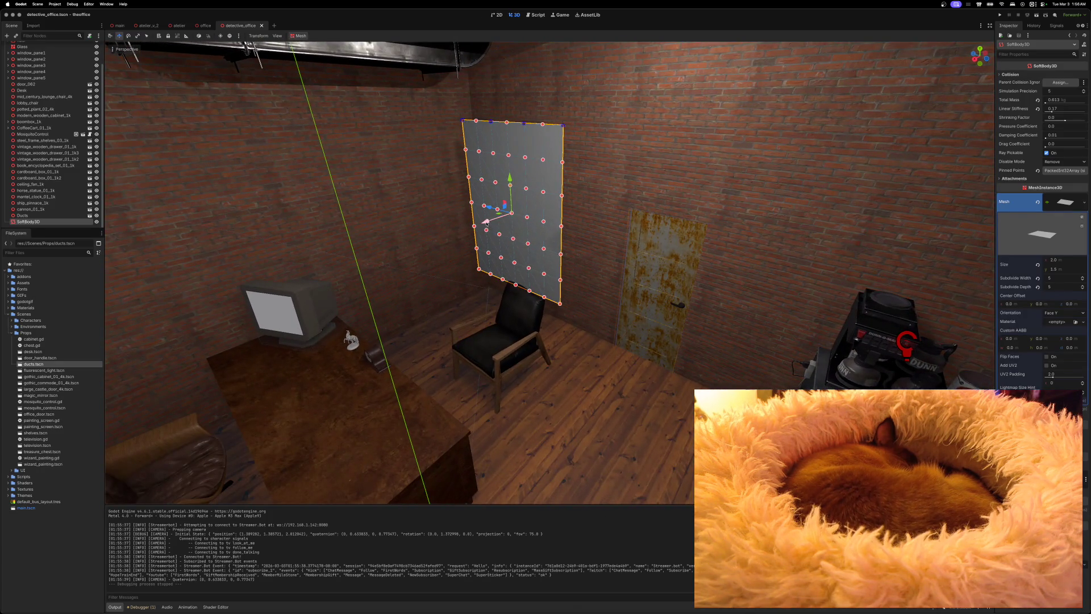
pyautogui.moveTo(486, 223); pyautogui.dragTo(381, 262)
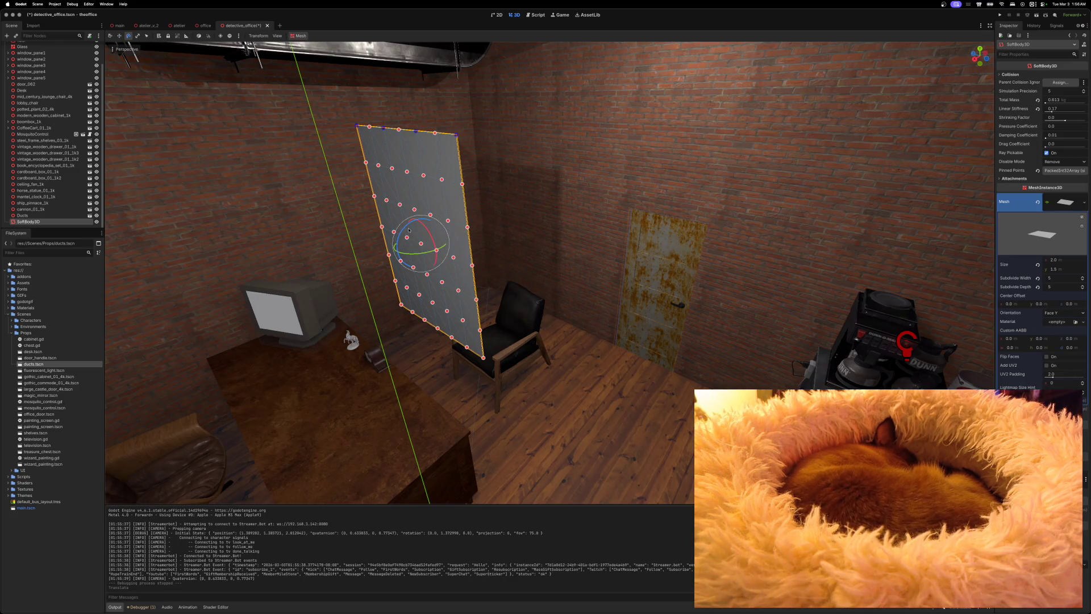
pyautogui.moveTo(408, 227)
pyautogui.mouseDown()
pyautogui.moveTo(425, 223)
pyautogui.moveTo(432, 260)
pyautogui.moveTo(487, 232)
pyautogui.mouseUp()
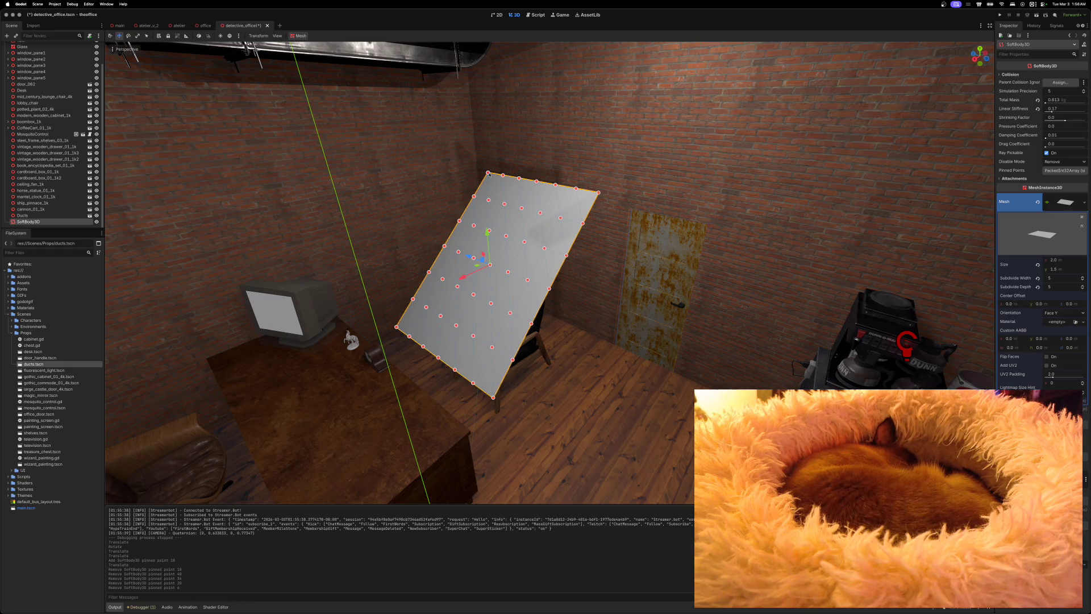
pyautogui.click(205, 26)
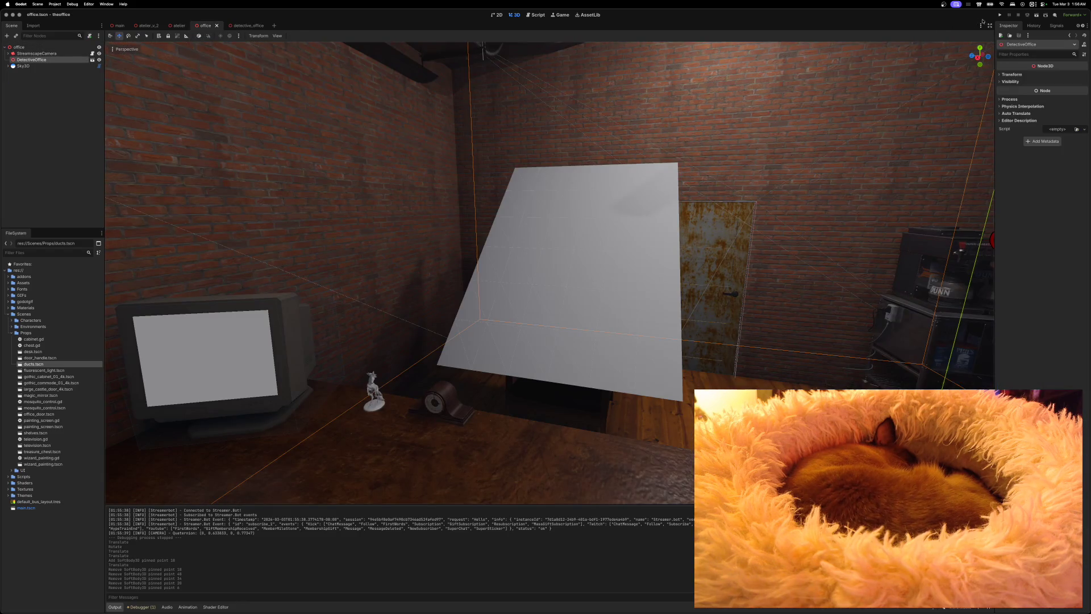
pyautogui.click(1000, 15)
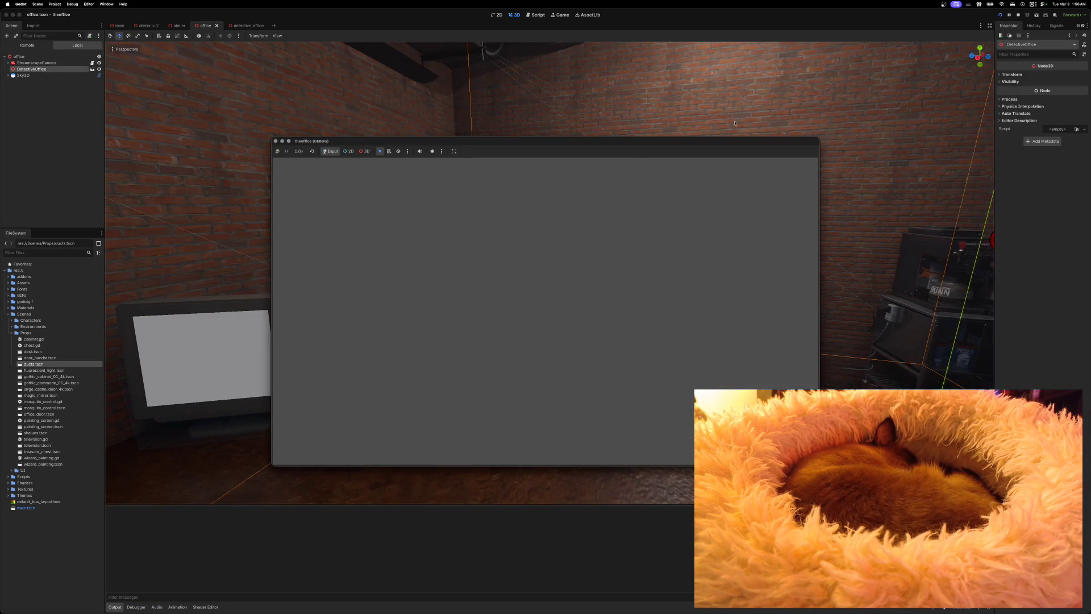
pyautogui.moveTo(726, 143); pyautogui.dragTo(738, 117)
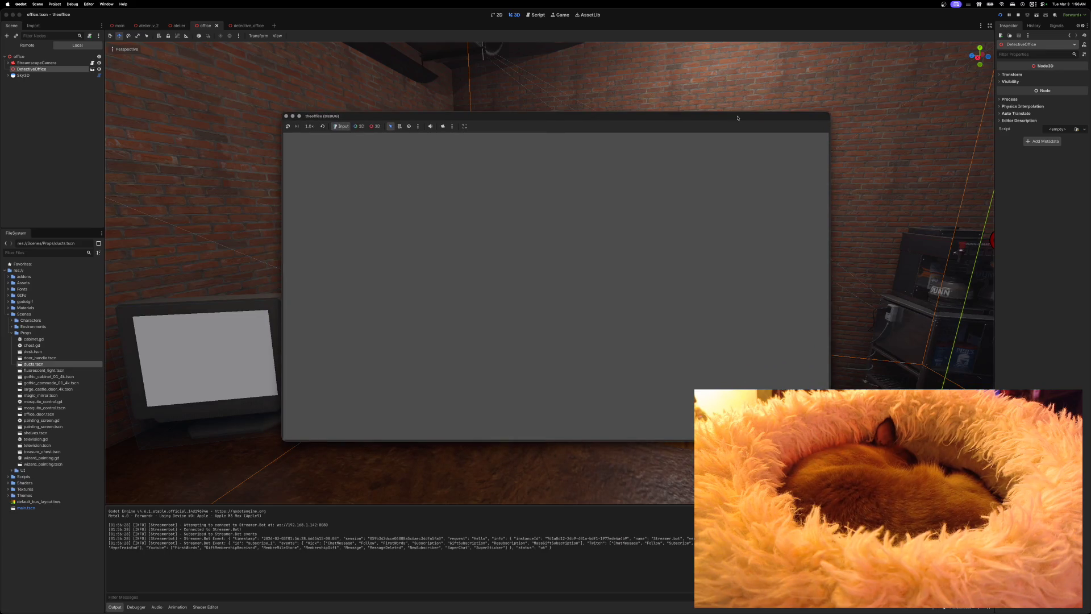